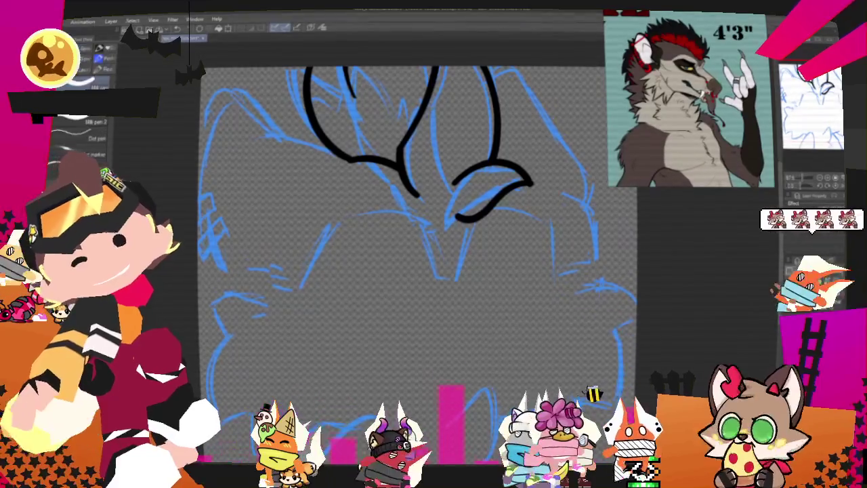
Try inking the head's left-edge outline, undoing and restoring strokes until the curve is right.
scroll(406, 217, "up", 3)
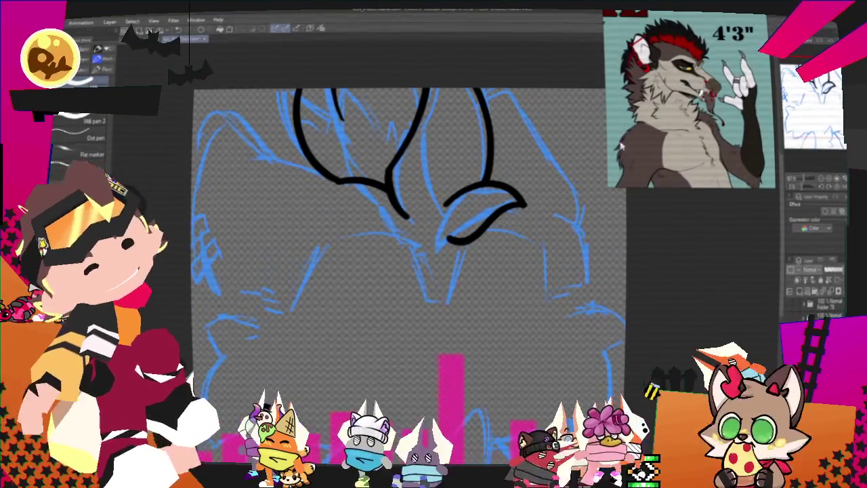
left_click_drag(250, 112, 248, 312)
key("ctrl+z")
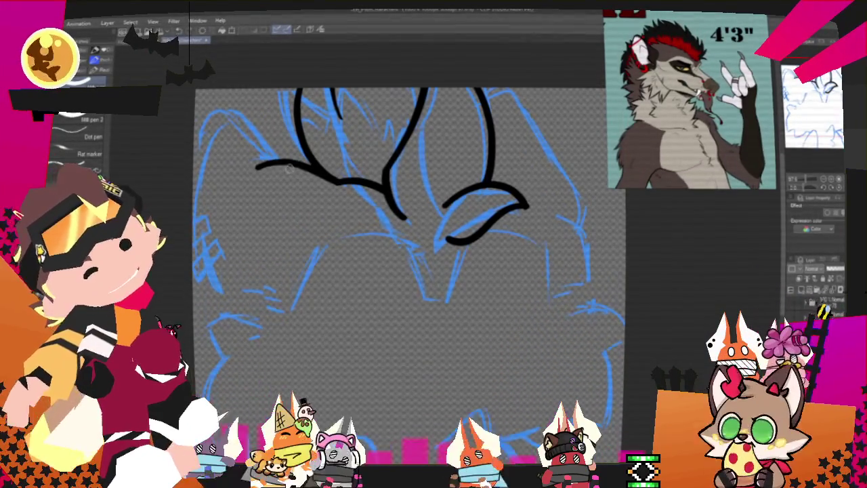
key("ctrl+z")
key("ctrl+z")
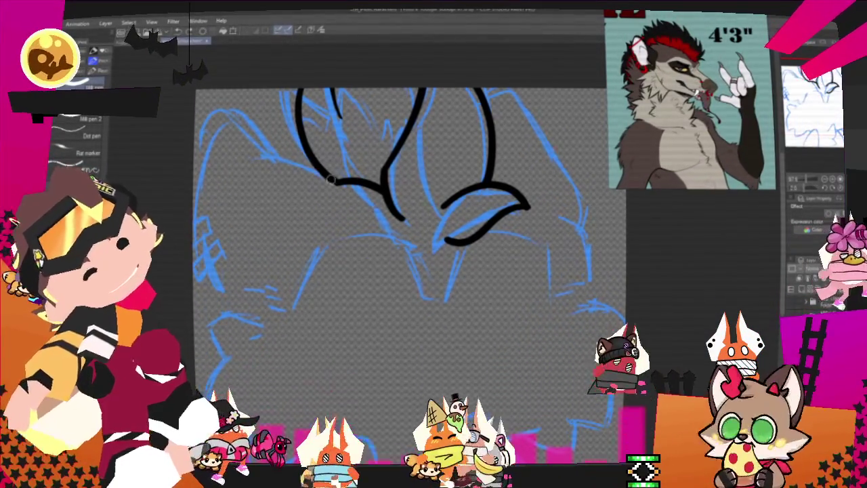
key("ctrl+y")
key("ctrl+y")
key("ctrl+z")
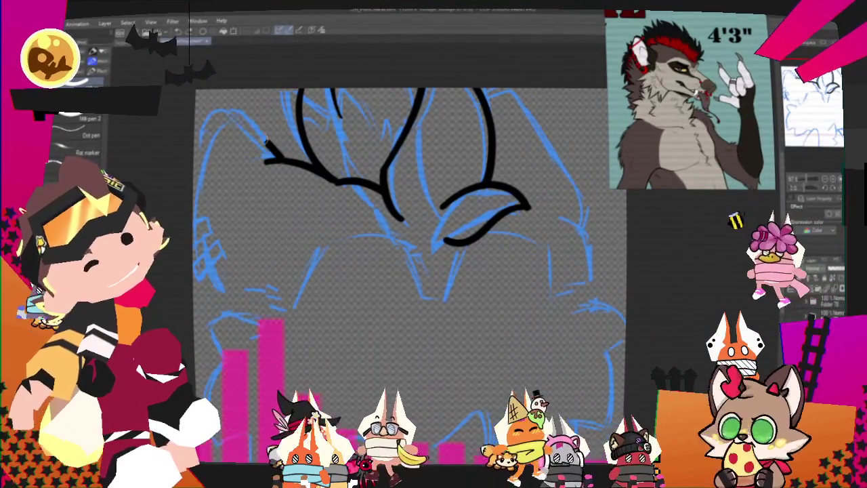
left_click_drag(206, 149, 249, 298)
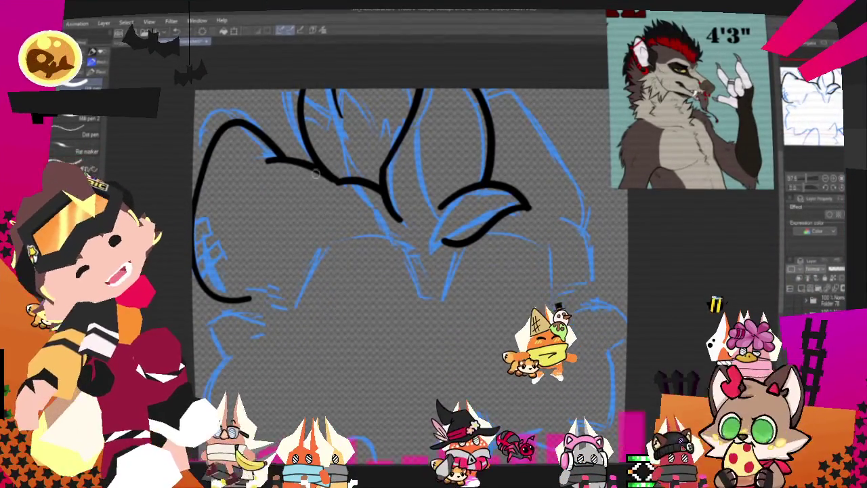
key("ctrl+z")
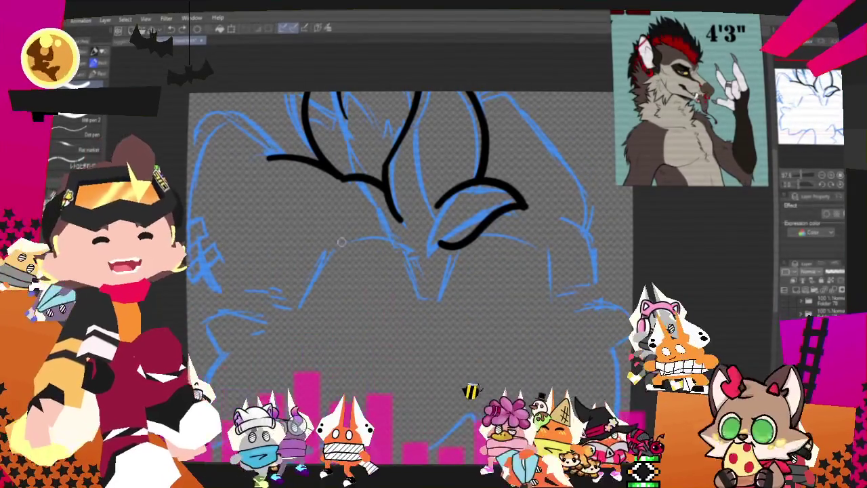
Pan to the head's left side and ink the final left outline, ending lower.
left_click_drag(343, 242, 383, 280)
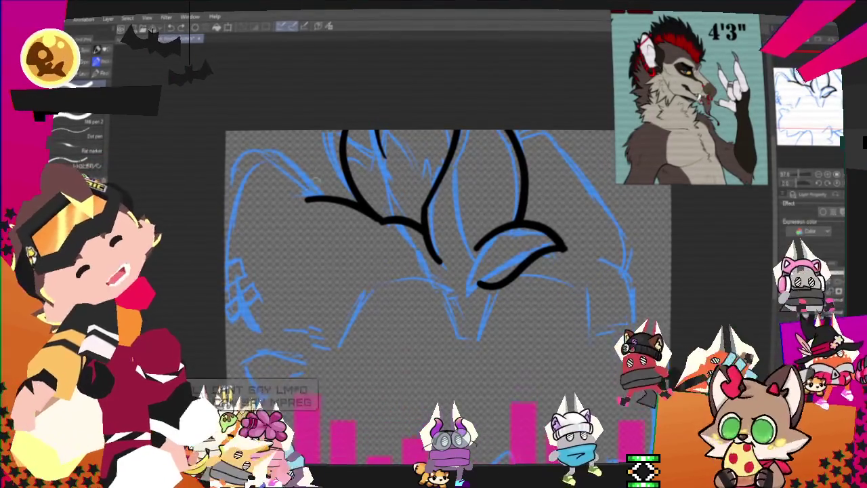
left_click_drag(317, 195, 229, 268)
key("ctrl+z")
left_click_drag(313, 195, 301, 344)
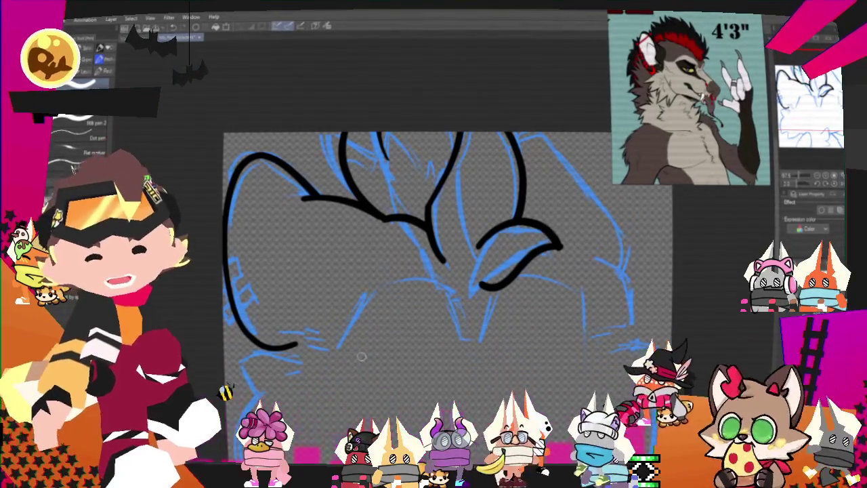
Pan to the left cheek and try short fur strokes for the tuft, undoing each attempt.
scroll(363, 360, "down", 3)
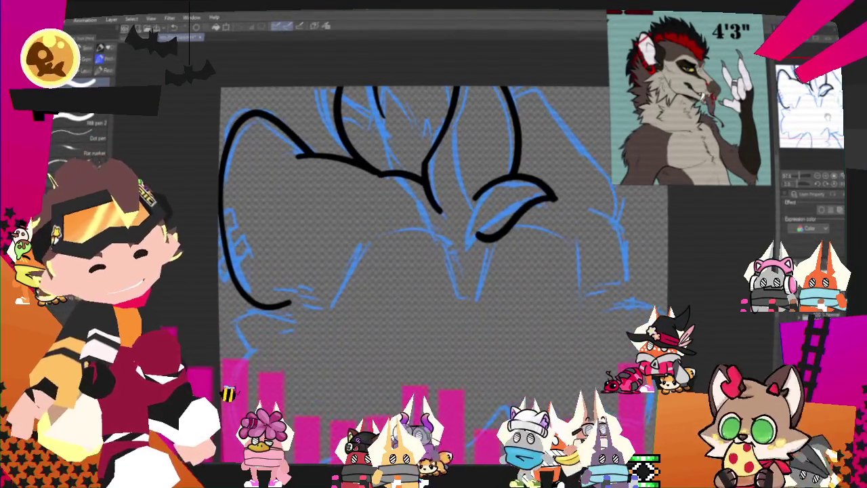
scroll(420, 237, "down", 1)
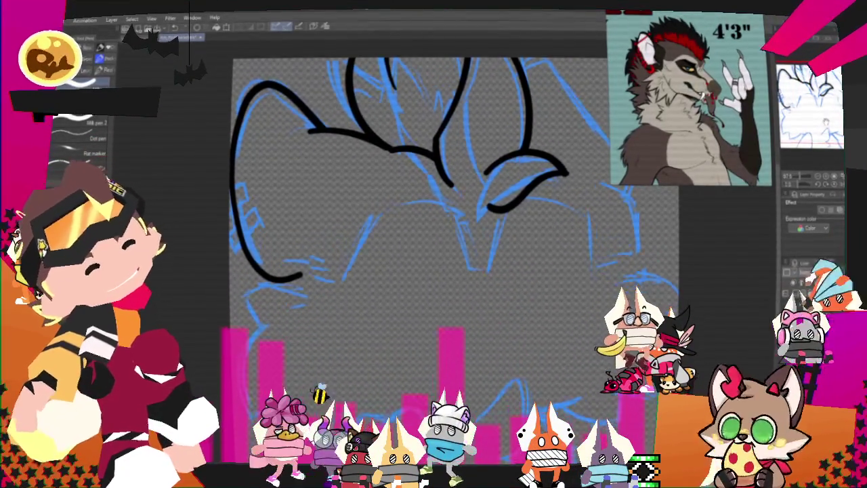
scroll(678, 199, "right", 4)
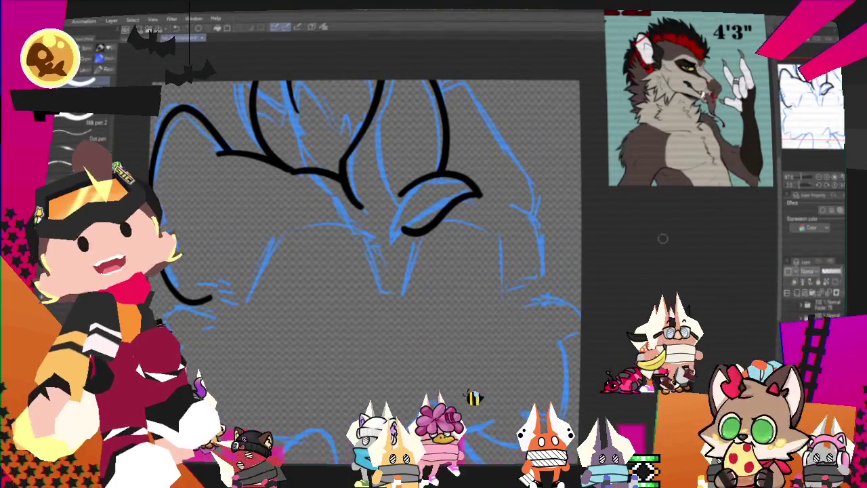
scroll(366, 224, "down", 4)
scroll(366, 224, "left", 3)
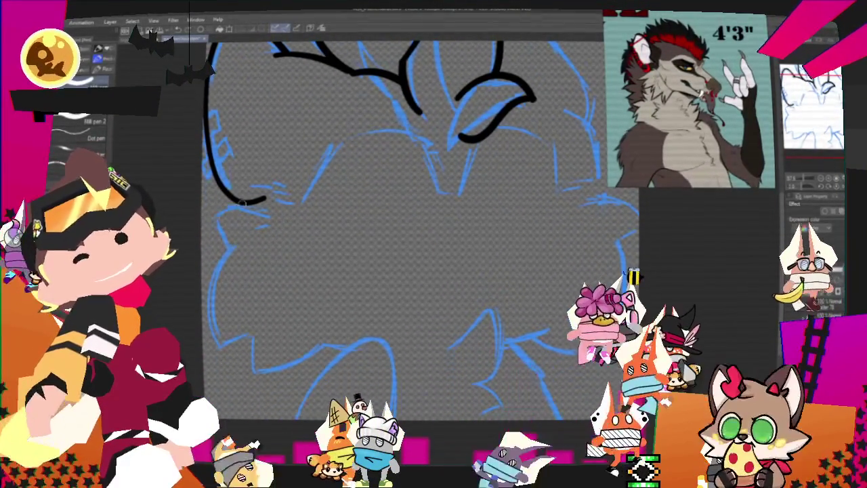
left_click_drag(264, 199, 210, 221)
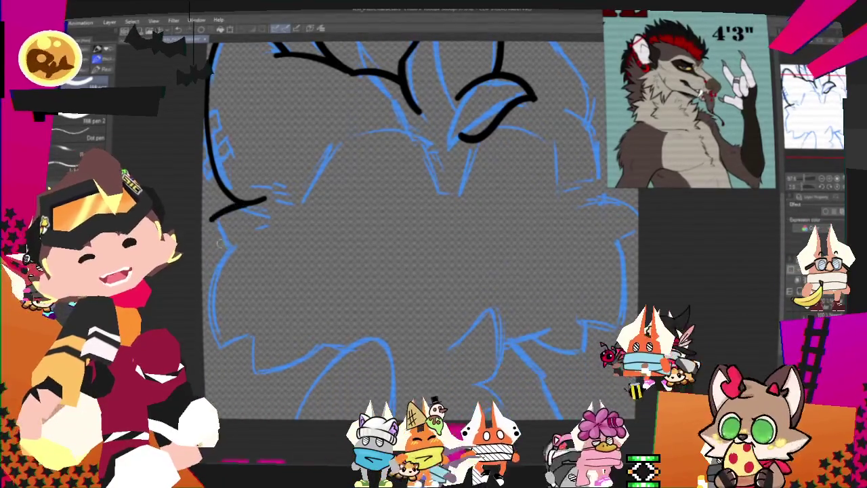
key("ctrl+z")
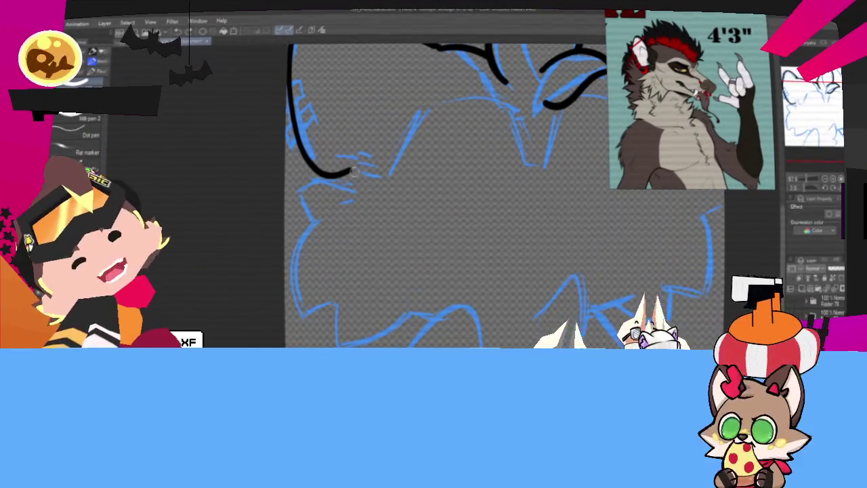
left_click_drag(349, 174, 294, 201)
key("ctrl+z")
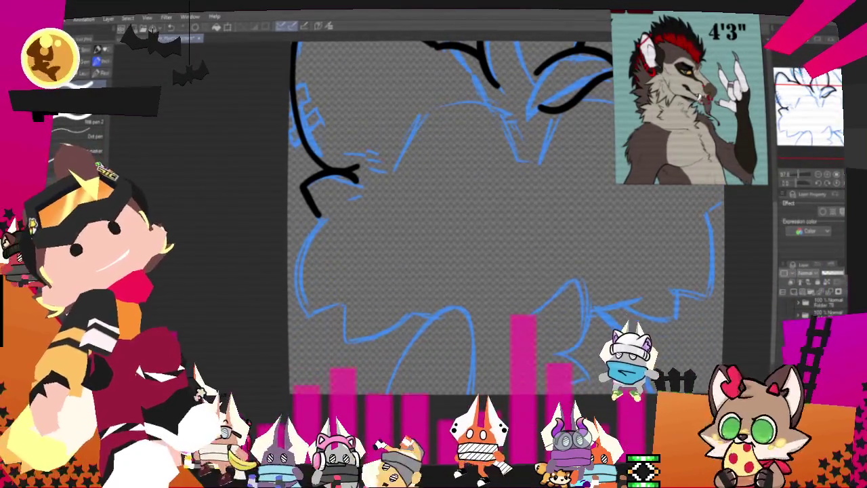
Remove the lower left-side stroke and ink an arched line below the cheek fur.
scroll(400, 248, "down", 2)
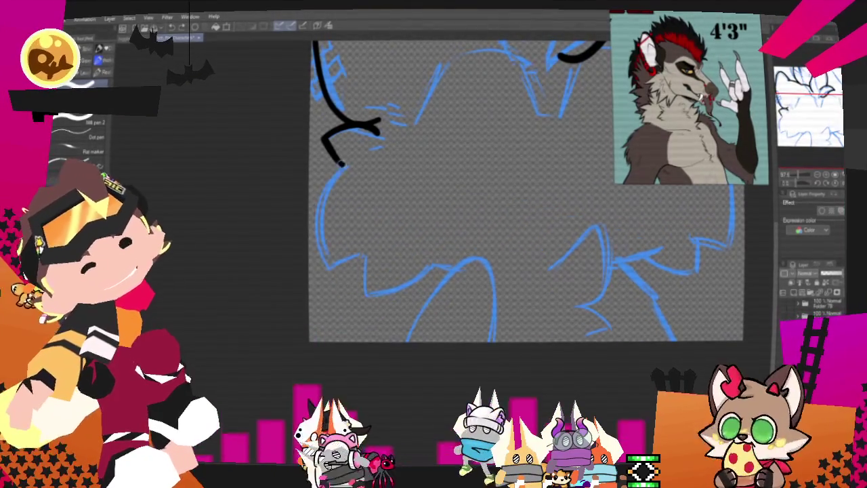
key("ctrl+z")
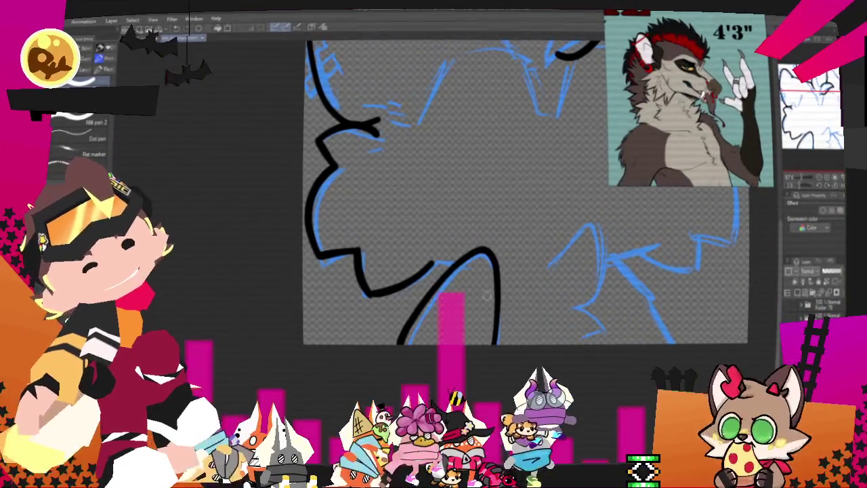
left_click_drag(408, 344, 497, 343)
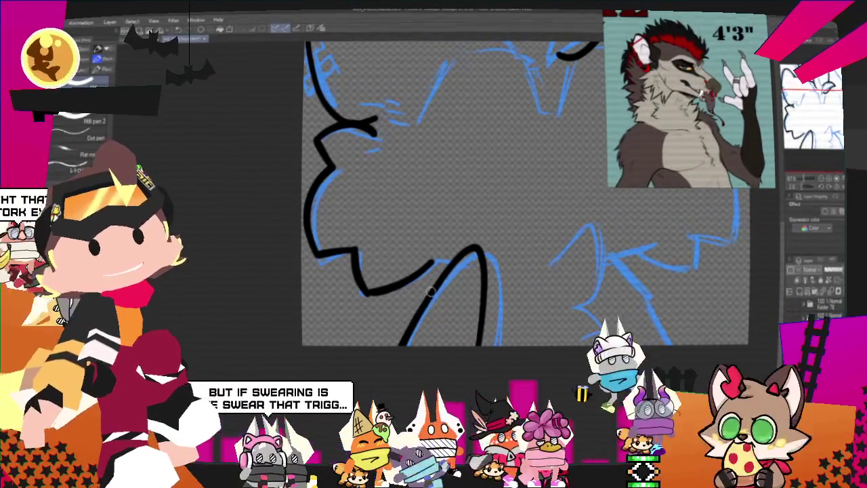
key("ctrl+z")
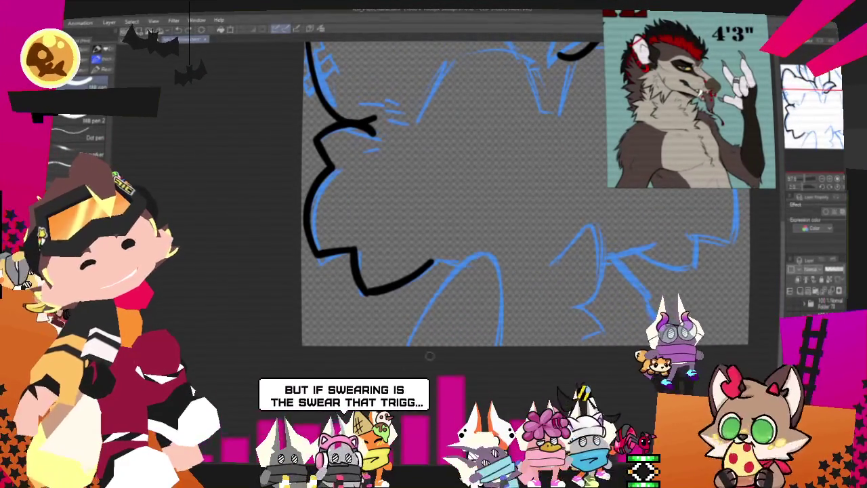
key("ctrl+y")
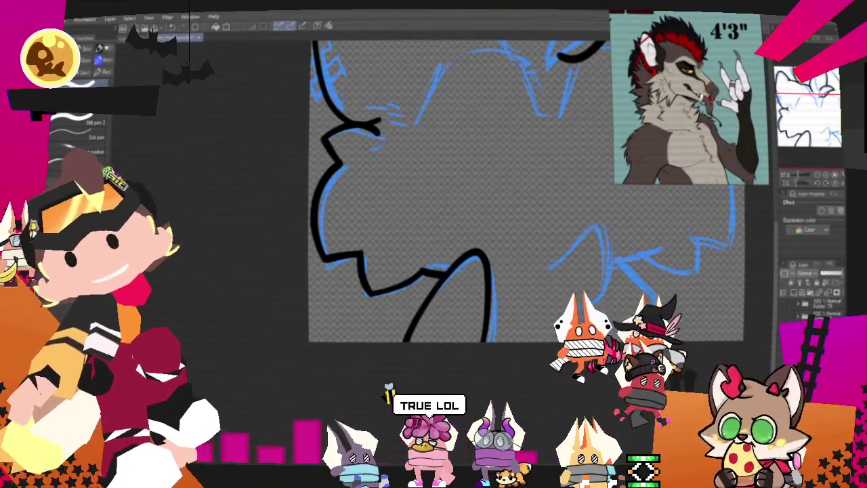
Redraw the hooked fur stroke at the lower right of the face and add an extended stroke beside it.
mouse_move(299, 330)
left_mouse_down()
mouse_move(517, 258)
mouse_move(537, 233)
left_mouse_up()
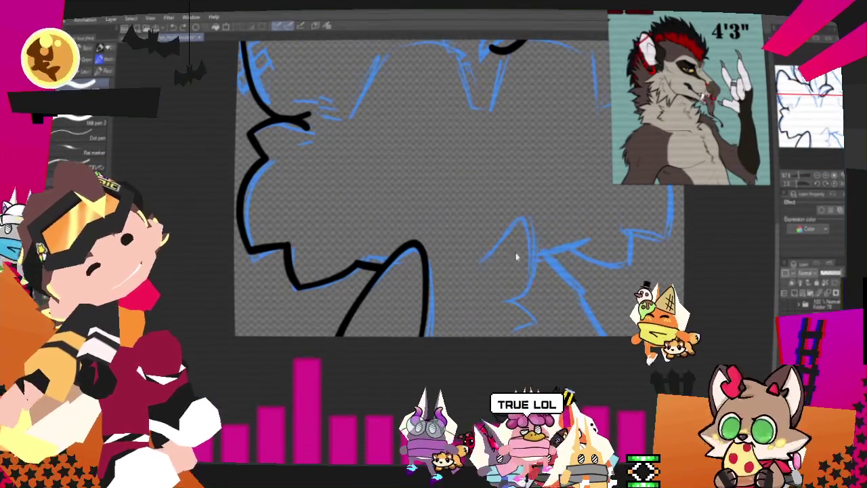
key("ctrl+z")
left_click_drag(491, 265, 515, 314)
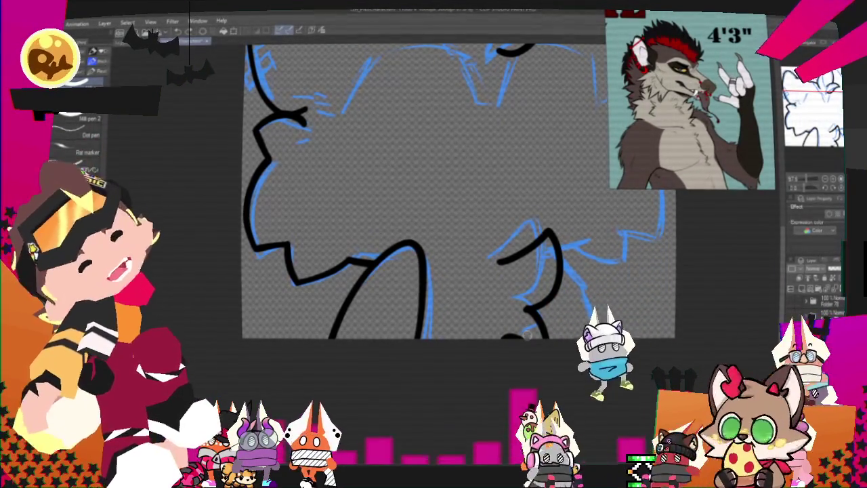
left_click_drag(472, 268, 519, 249)
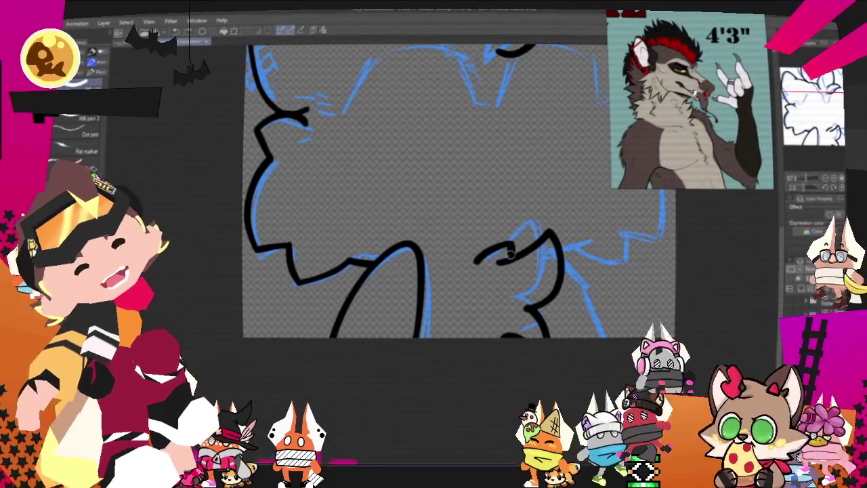
left_click_drag(498, 261, 522, 252)
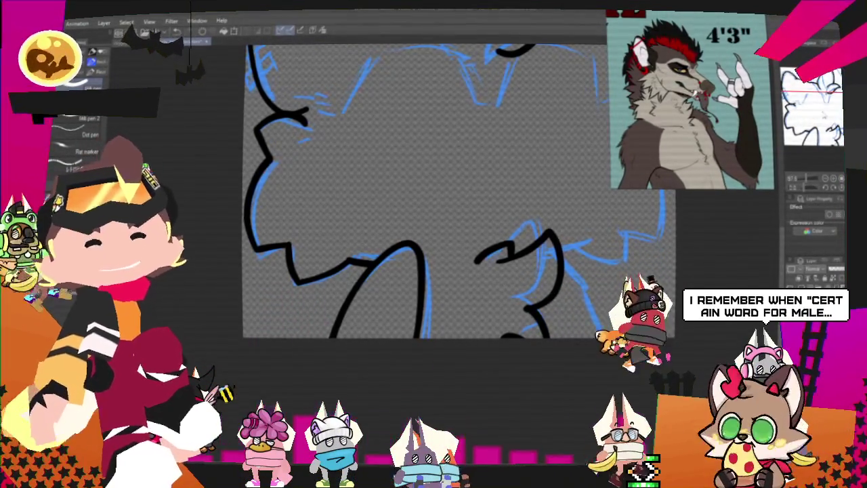
Zoom in and add one short fur stroke to the lower-right tuft.
scroll(407, 203, "up", 2)
scroll(406, 203, "up", 2)
scroll(380, 217, "up", 1)
scroll(379, 204, "up", 1)
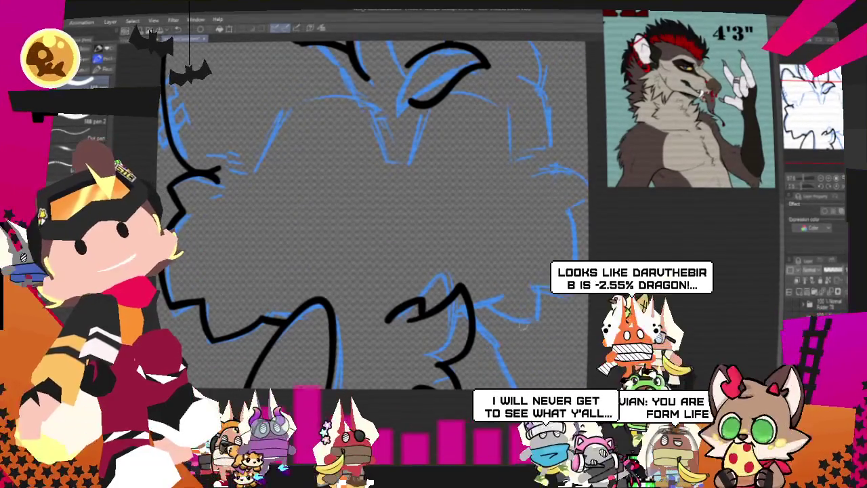
mouse_move(474, 329)
left_mouse_down()
mouse_move(500, 341)
mouse_move(506, 333)
mouse_move(513, 369)
left_mouse_up()
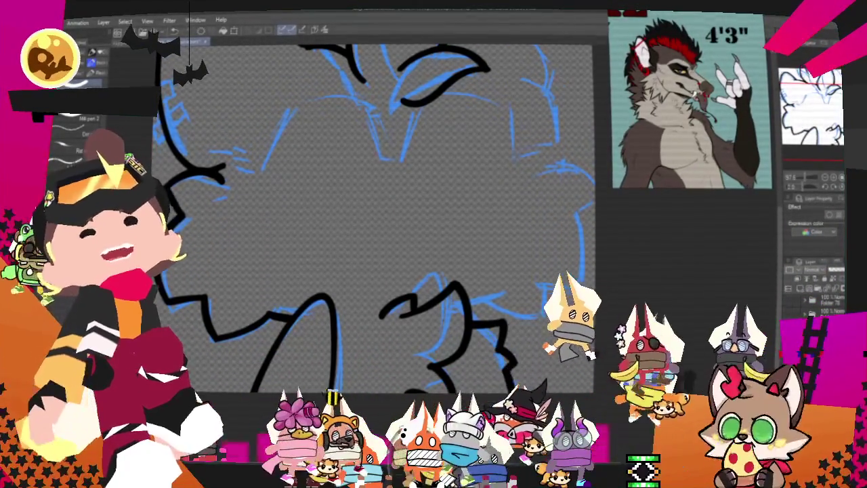
scroll(410, 212, "down", 2)
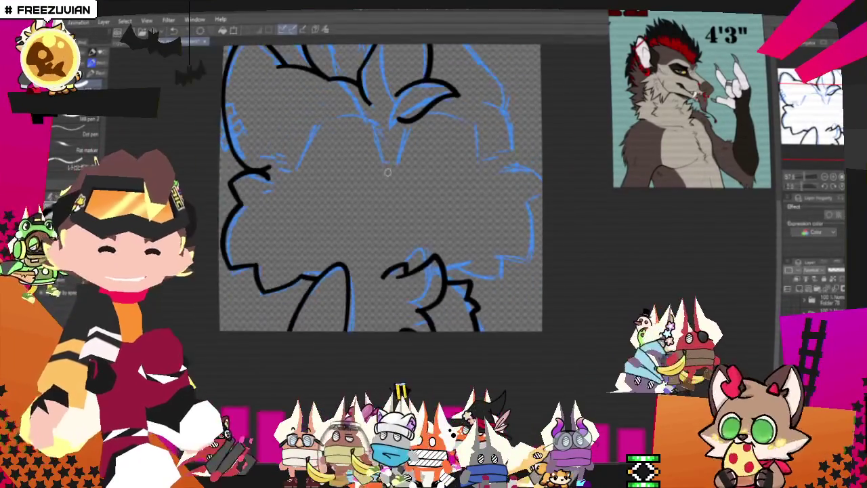
Ink the black outline along the head's right side over the blue sketch.
scroll(410, 211, "down", 2)
scroll(411, 211, "up", 1)
scroll(410, 212, "up", 2)
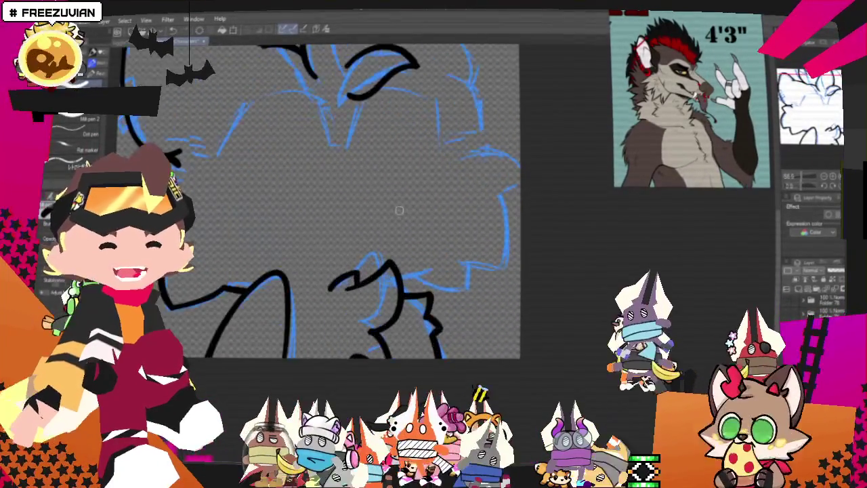
scroll(397, 209, "up", 1)
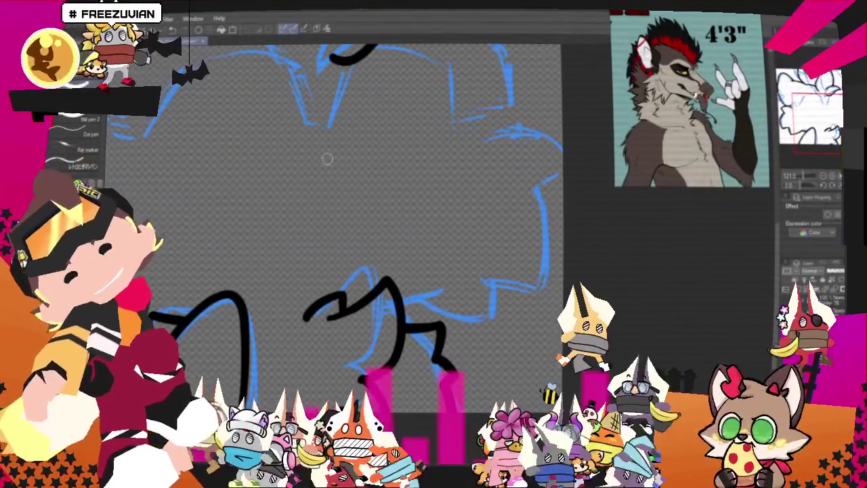
scroll(339, 223, "down", 3)
scroll(512, 314, "down", 2)
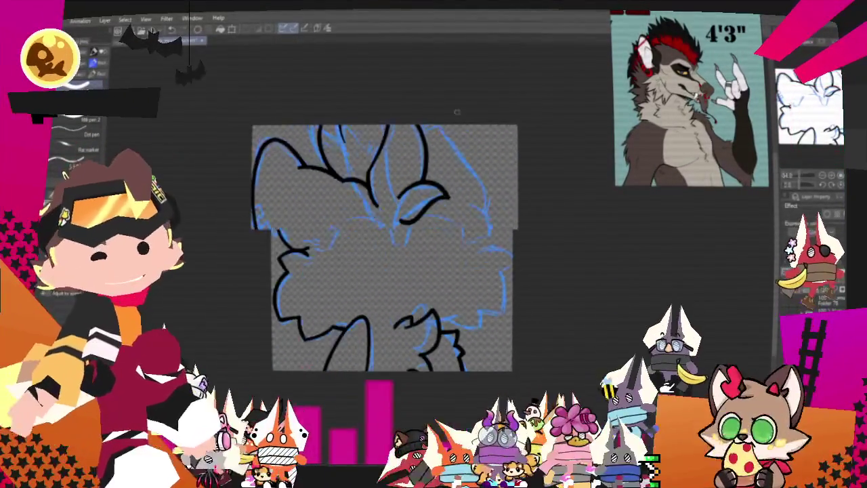
scroll(459, 106, "up", 1)
scroll(437, 210, "up", 1)
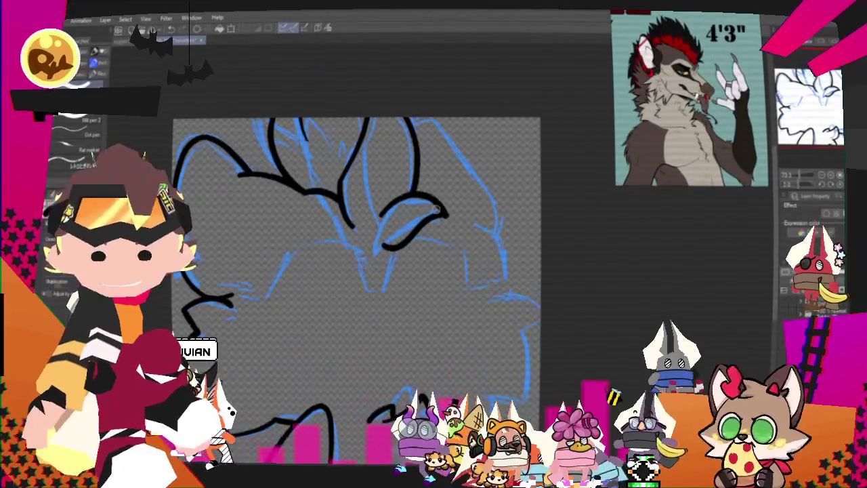
scroll(437, 210, "up", 1)
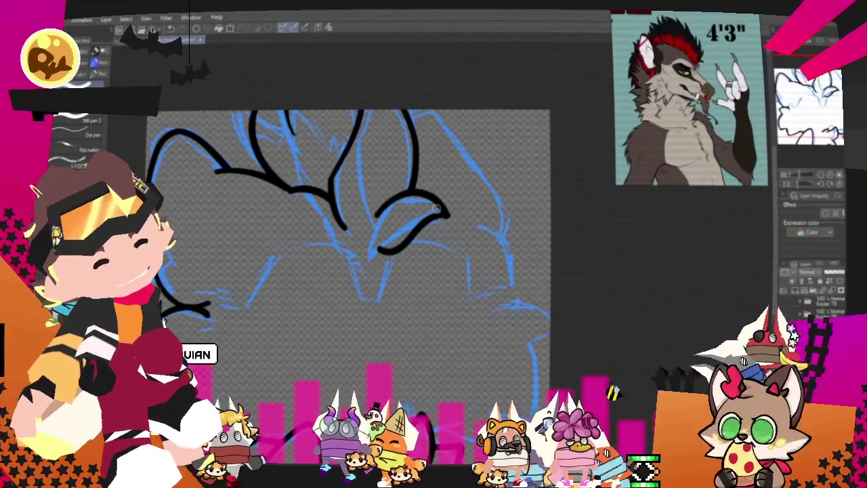
left_click_drag(433, 244, 413, 223)
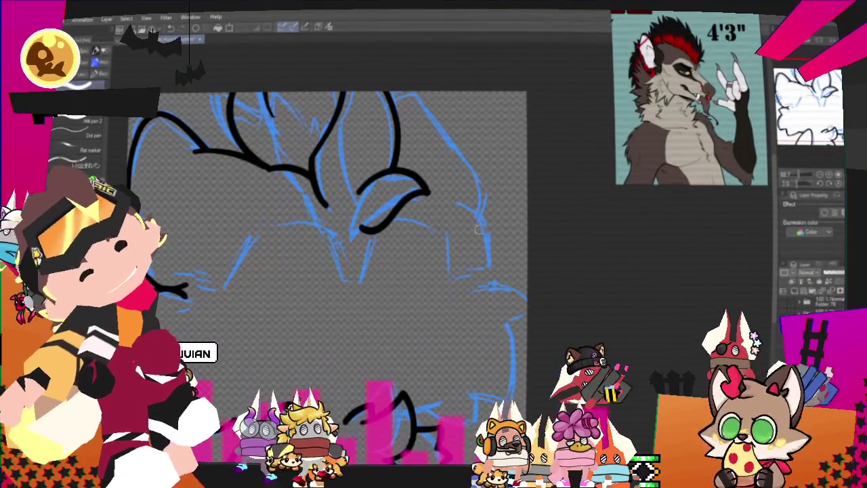
left_click_drag(464, 212, 484, 276)
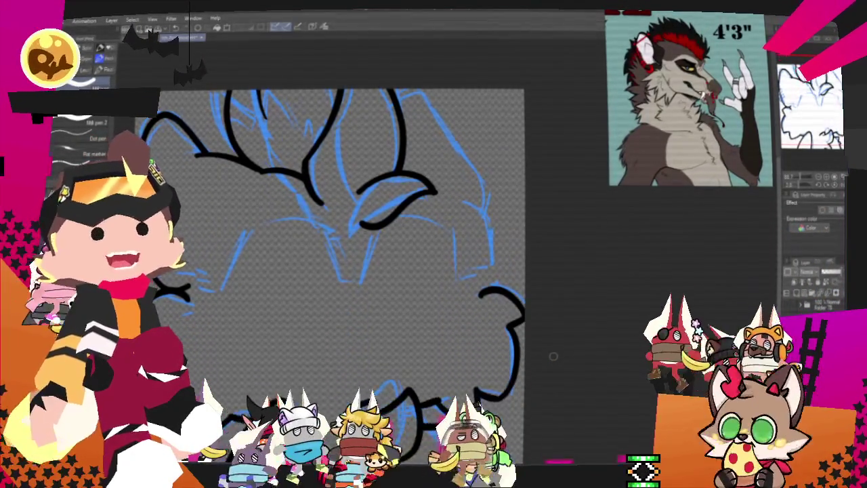
Zoom in and ink the right cheek fluff and the right ear outline down to the cheek.
key("ctrl+plus")
left_click_drag(618, 203, 625, 197)
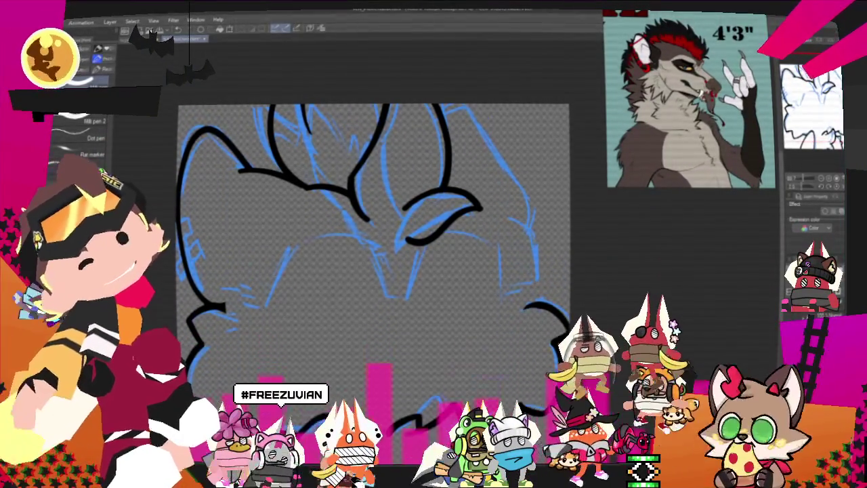
left_click_drag(527, 232, 537, 303)
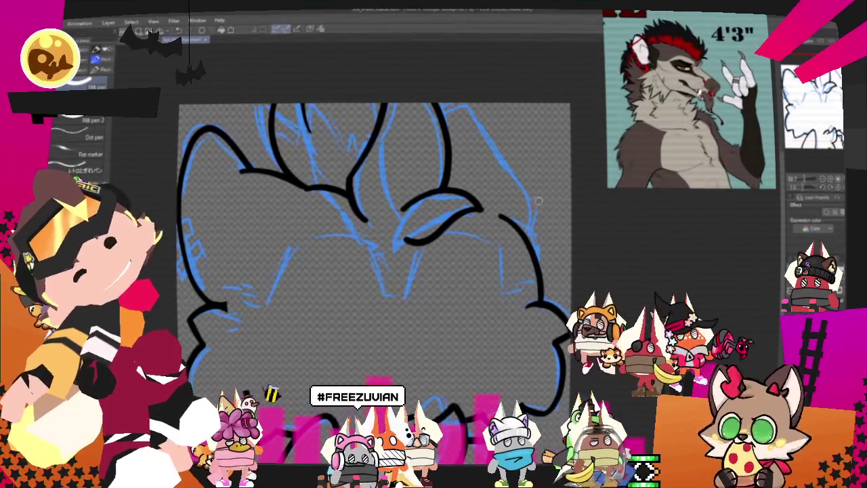
left_click_drag(480, 129, 449, 214)
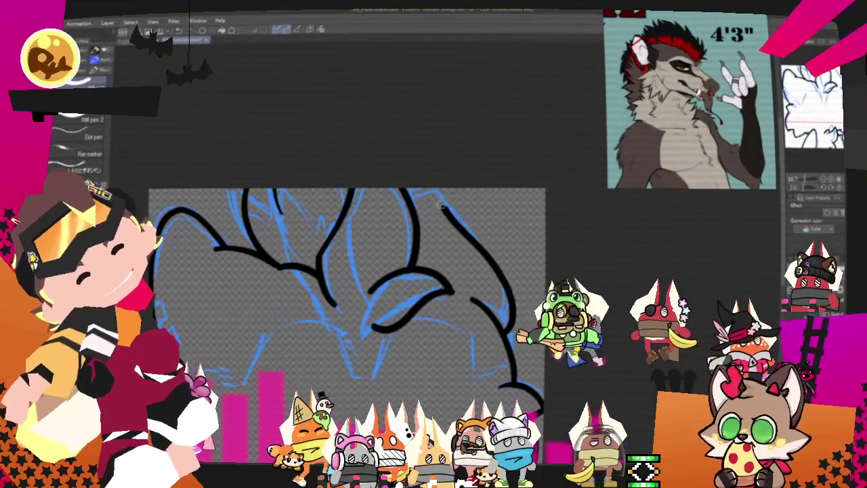
left_click_drag(650, 233, 669, 188)
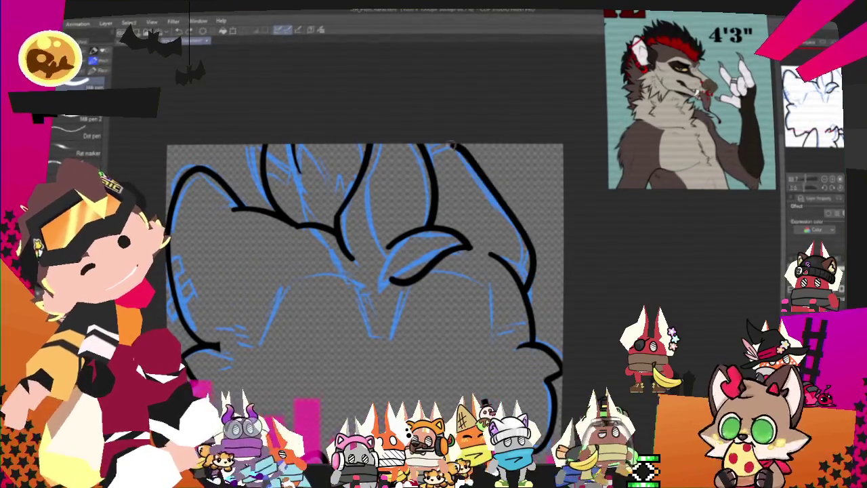
left_click_drag(531, 271, 425, 161)
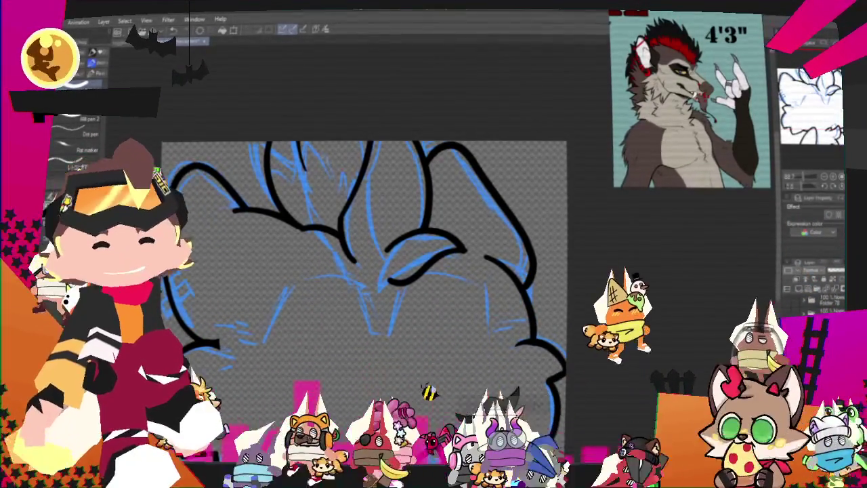
scroll(415, 275, "down", 3)
scroll(414, 275, "up", 4)
scroll(415, 275, "down", 2)
scroll(480, 317, "up", 2)
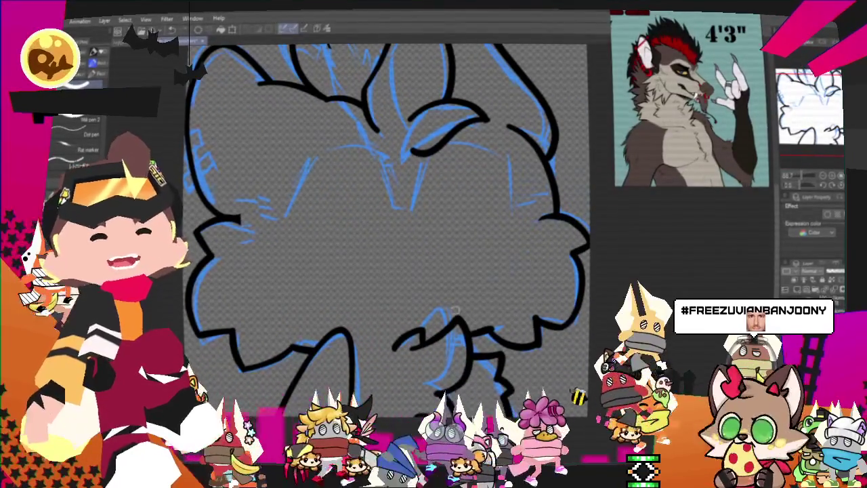
scroll(454, 310, "down", 2)
scroll(452, 308, "up", 2)
scroll(452, 306, "down", 2)
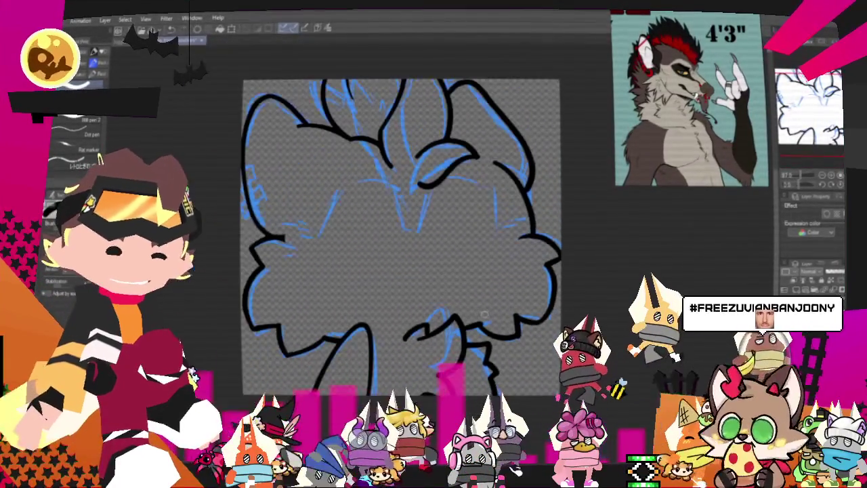
scroll(450, 303, "up", 2)
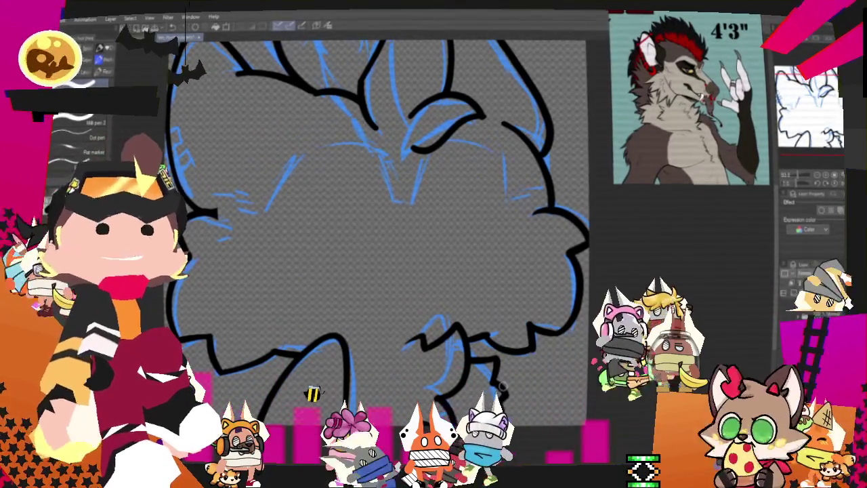
scroll(505, 393, "down", 1)
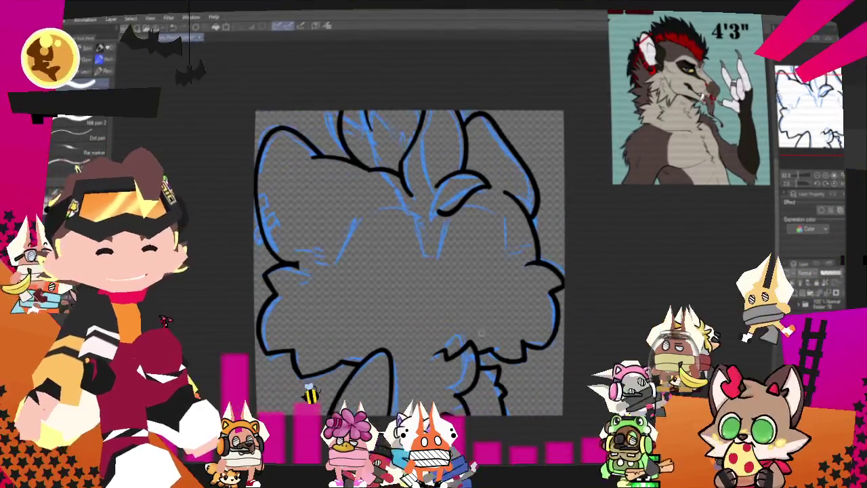
scroll(504, 393, "down", 1)
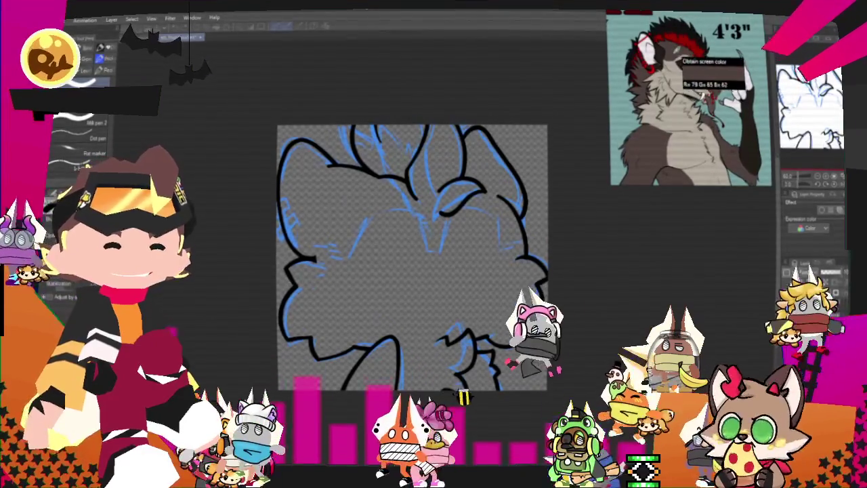
Hide the blue sketch and bucket-fill the head interior with brown.
key("Delete")
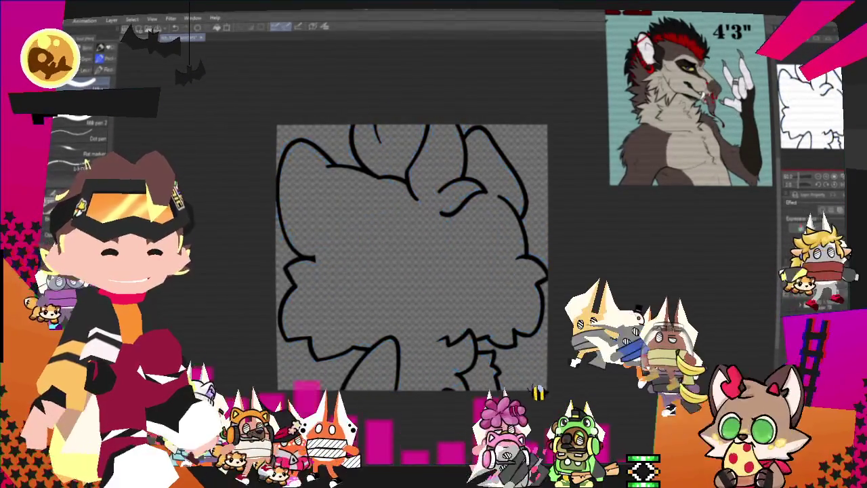
key("g")
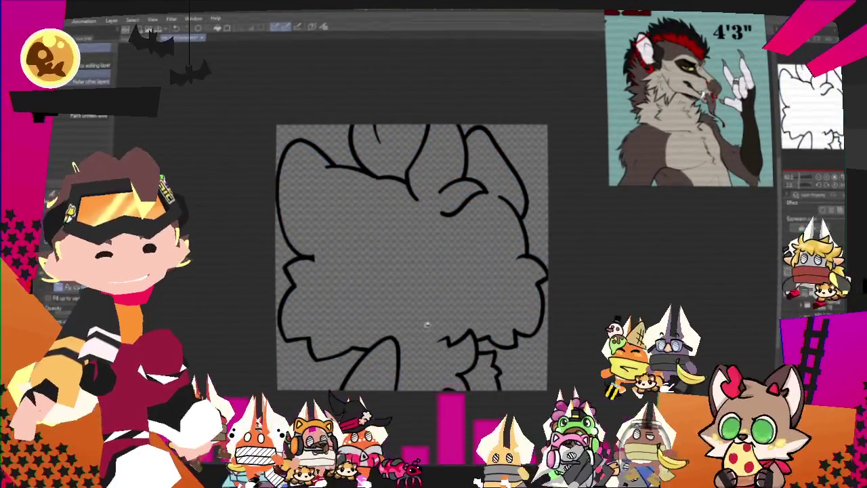
left_click(488, 372)
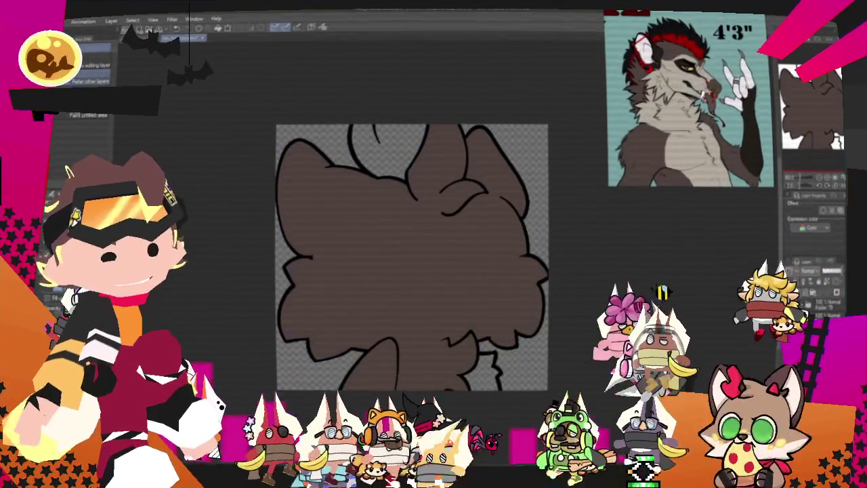
Redo the brown head fill on a separate base-colour layer.
left_click(800, 296)
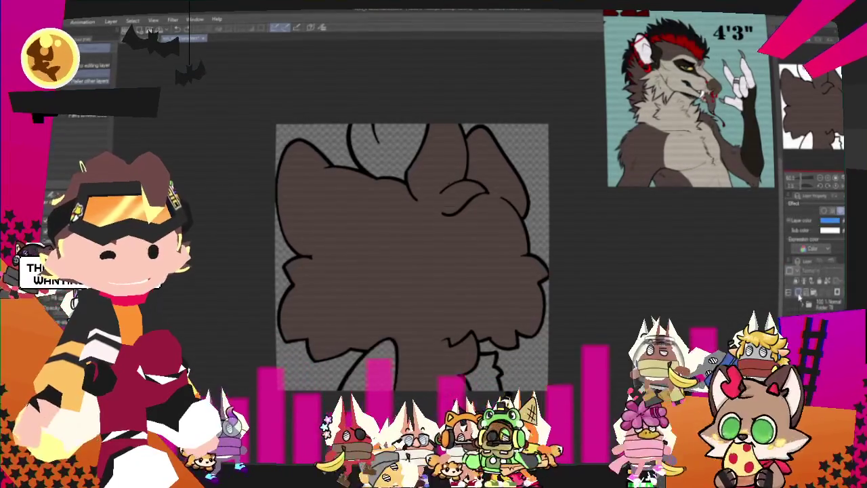
key("Delete")
scroll(402, 301, "up", 2)
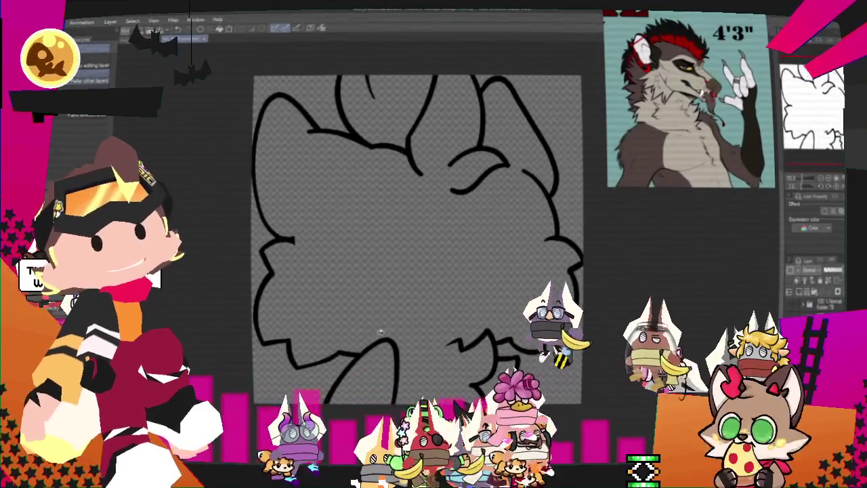
scroll(406, 339, "down", 1)
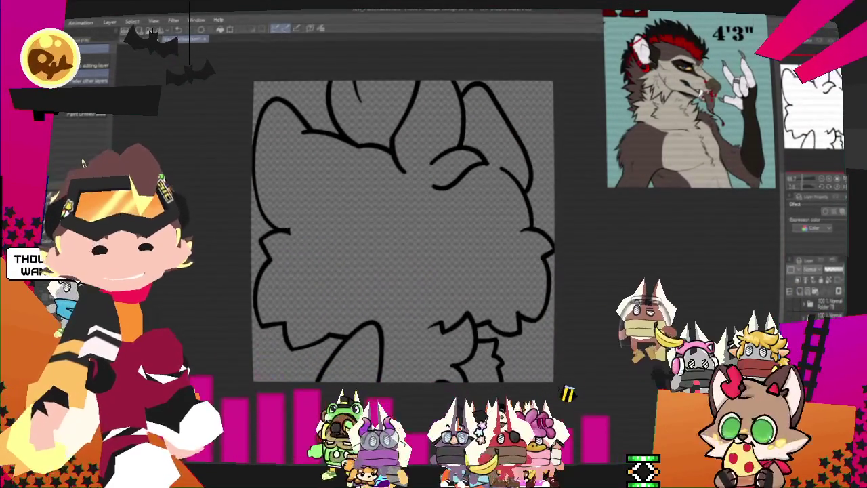
left_click(422, 370)
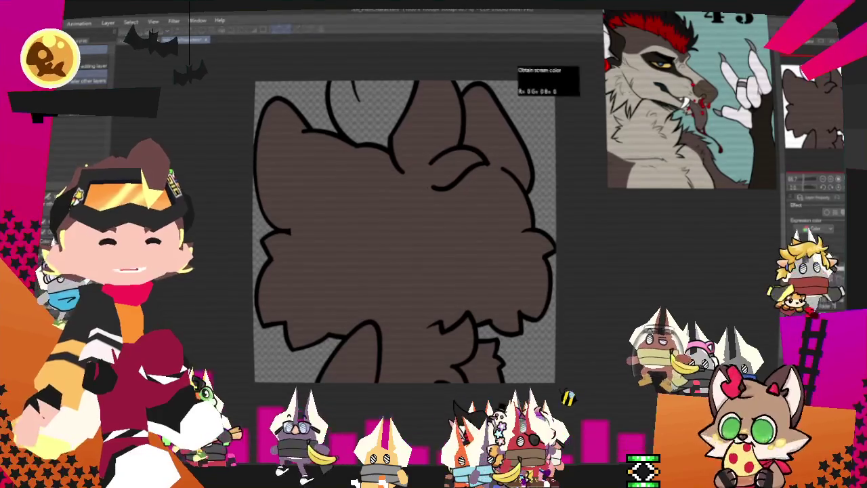
scroll(487, 176, "down", 1)
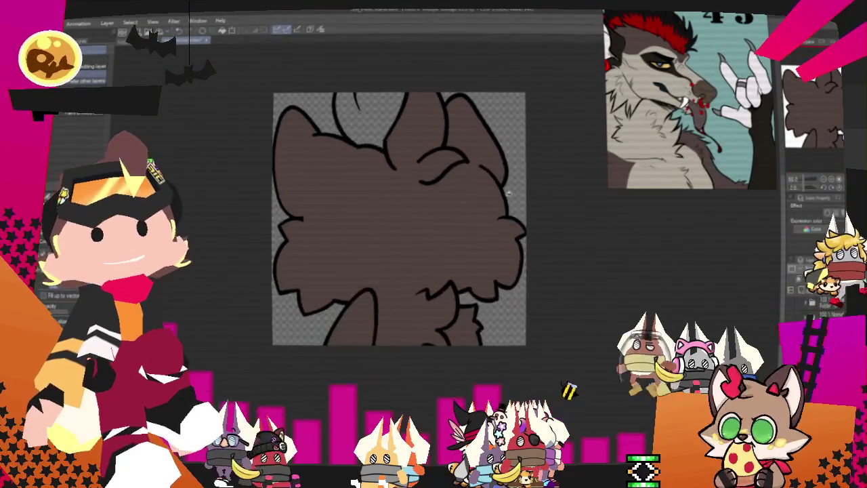
scroll(486, 176, "up", 2)
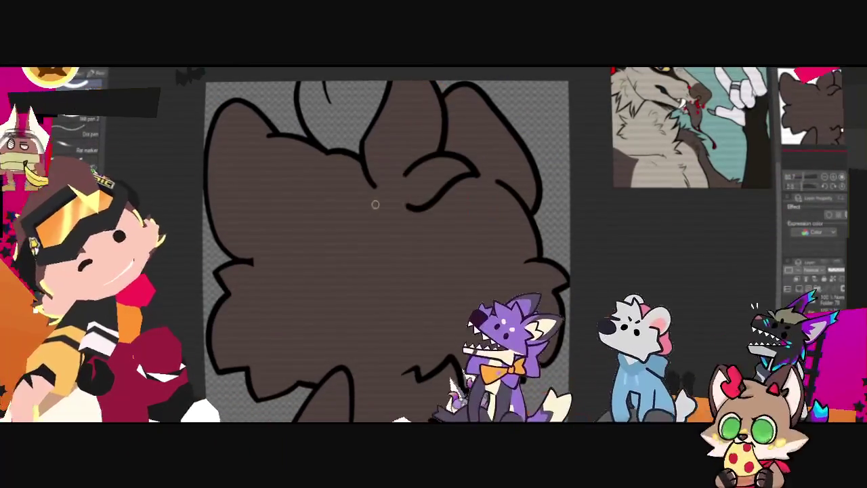
Outline the pale beige muzzle area across the lower head with four brush strokes.
left_click_drag(378, 216, 268, 238)
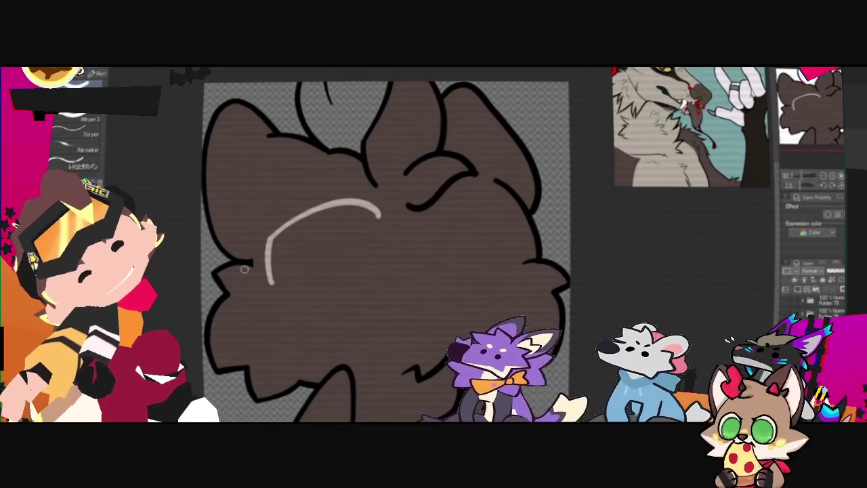
left_click_drag(241, 268, 275, 286)
left_click_drag(379, 212, 396, 257)
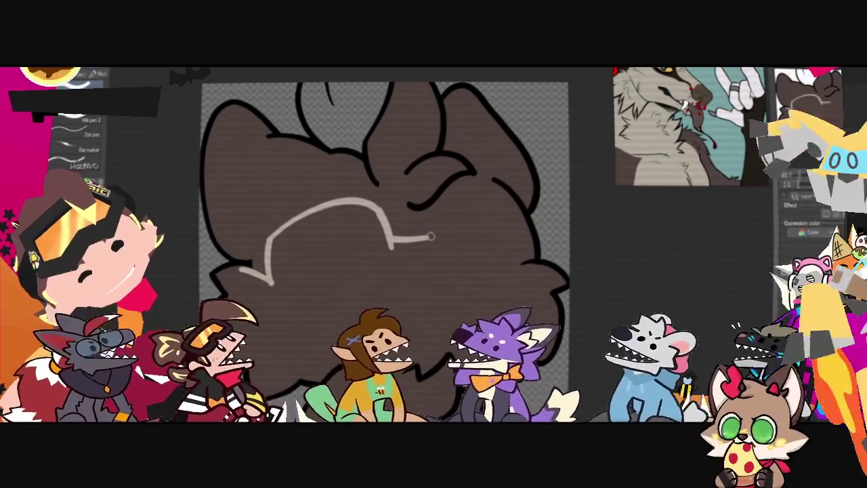
left_click_drag(427, 240, 422, 207)
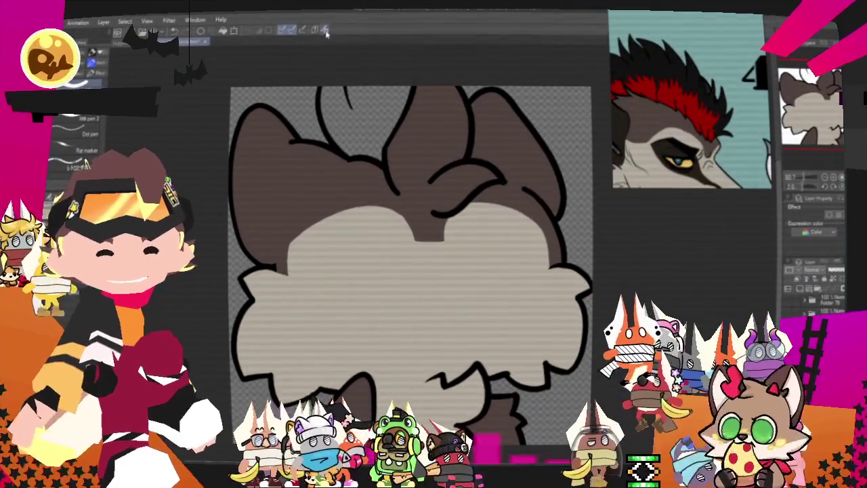
Fill both hair tufts red, select them, and paint black over their upper part.
scroll(445, 189, "up", 1)
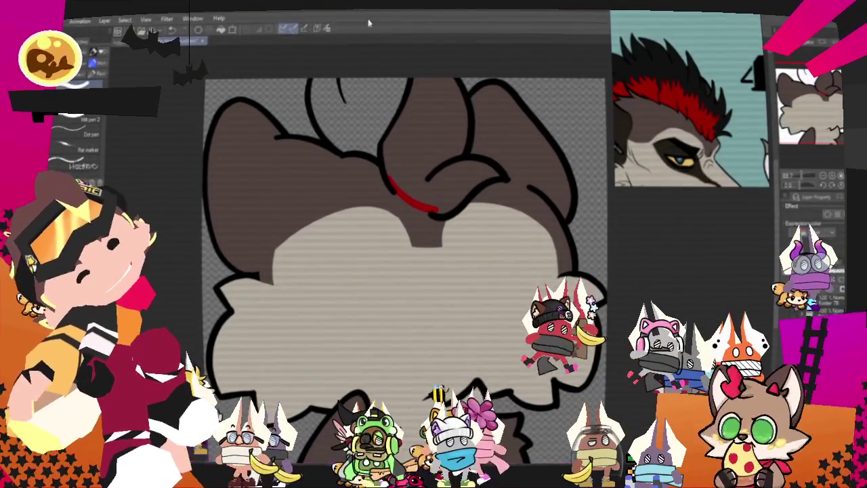
left_click(425, 147)
left_click(359, 112)
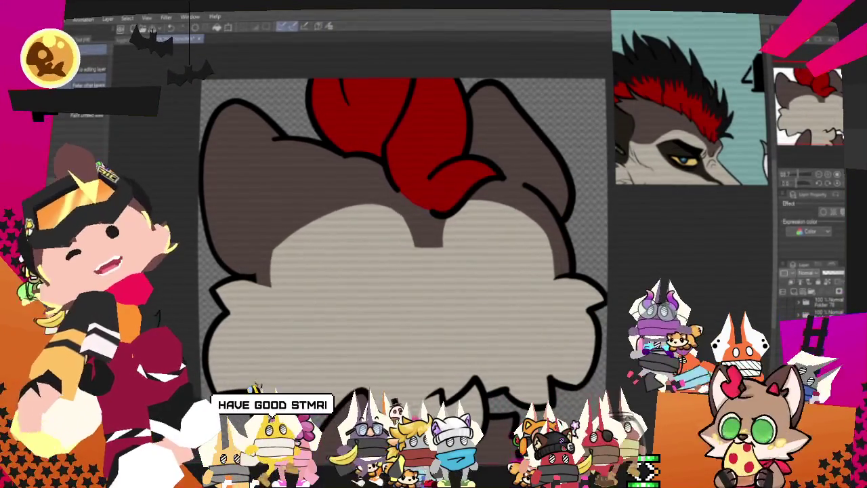
left_click(411, 130, "shift")
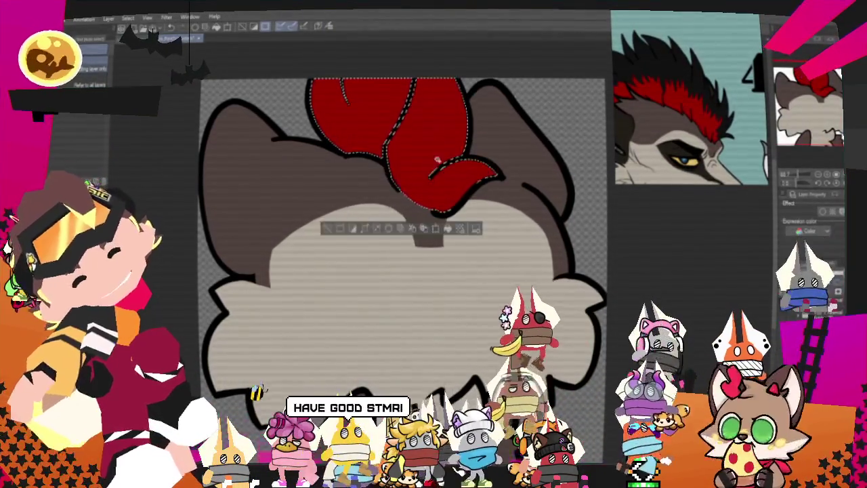
key("p")
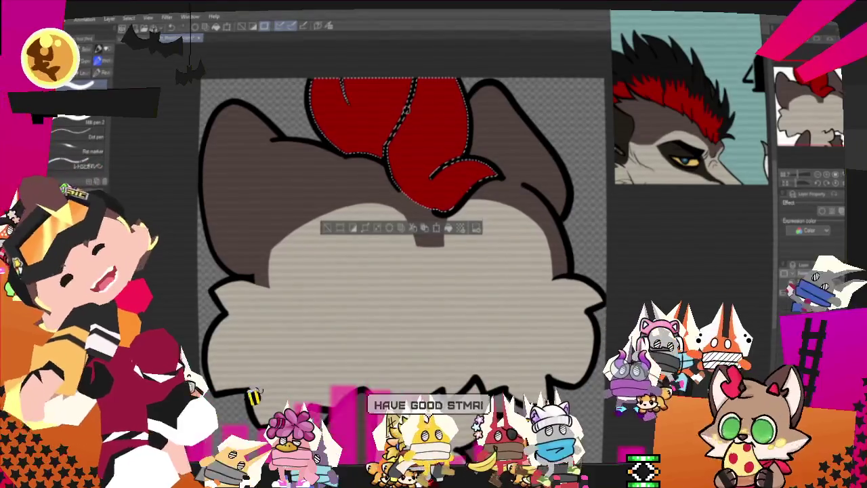
mouse_move(406, 112)
left_mouse_down()
mouse_move(409, 158)
mouse_move(439, 114)
left_mouse_up()
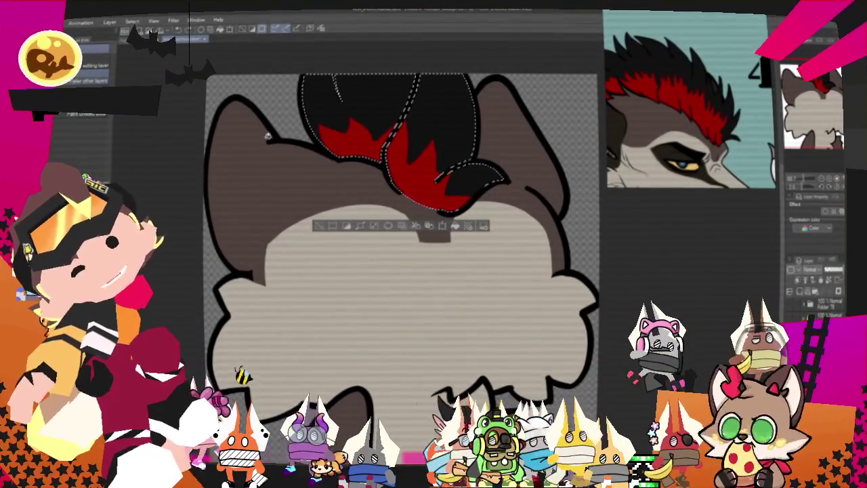
key("p")
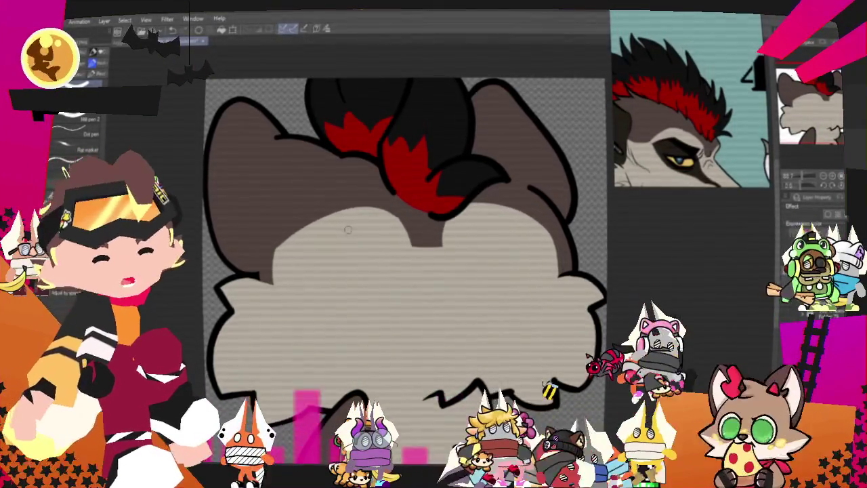
Zoom the canvas in on the dog's left ear to prepare for the piercing lines.
scroll(349, 153, "down", 2)
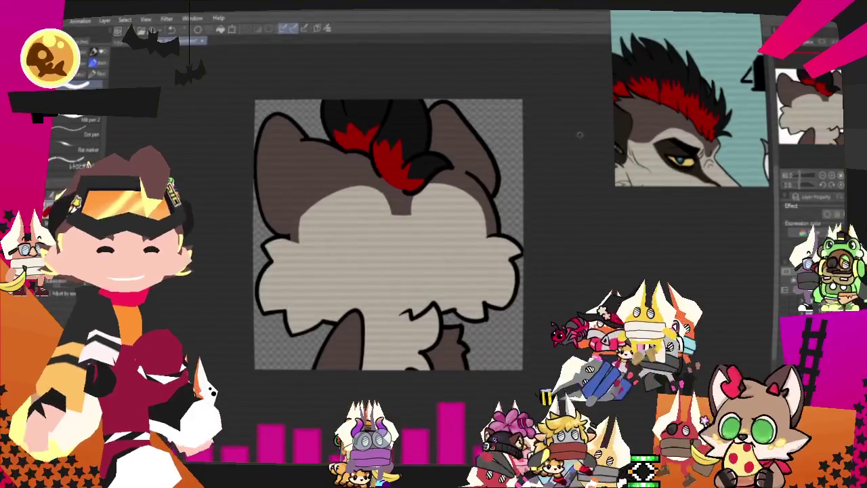
scroll(652, 139, "up", 2)
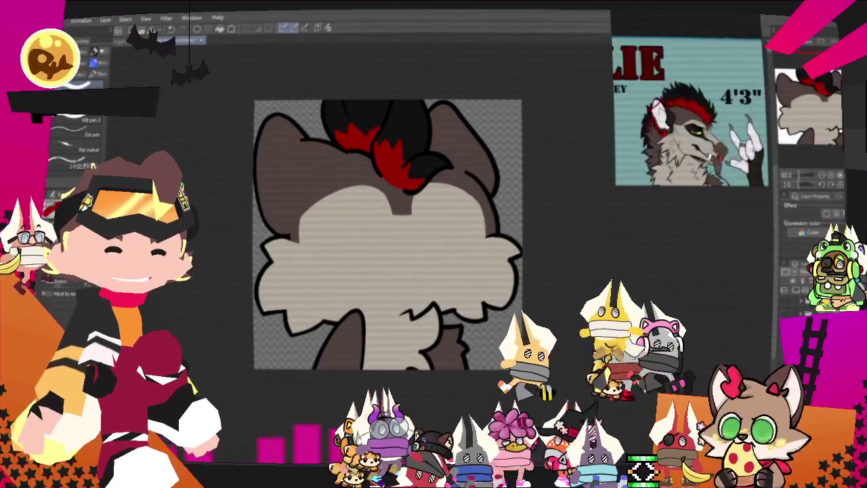
scroll(652, 139, "up", 2)
scroll(227, 177, "up", 1)
scroll(227, 178, "up", 1)
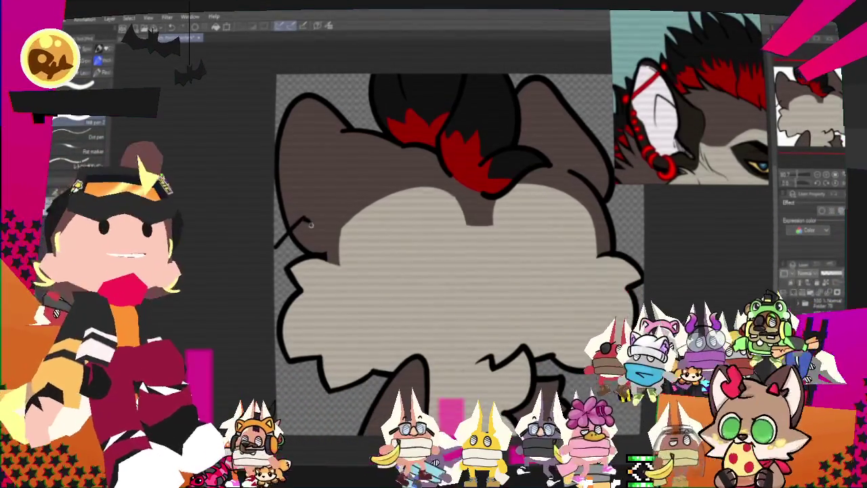
Draw a short curved piercing mark on the dog's left ear.
mouse_move(274, 248)
left_mouse_down()
mouse_move(311, 238)
mouse_move(278, 251)
left_mouse_up()
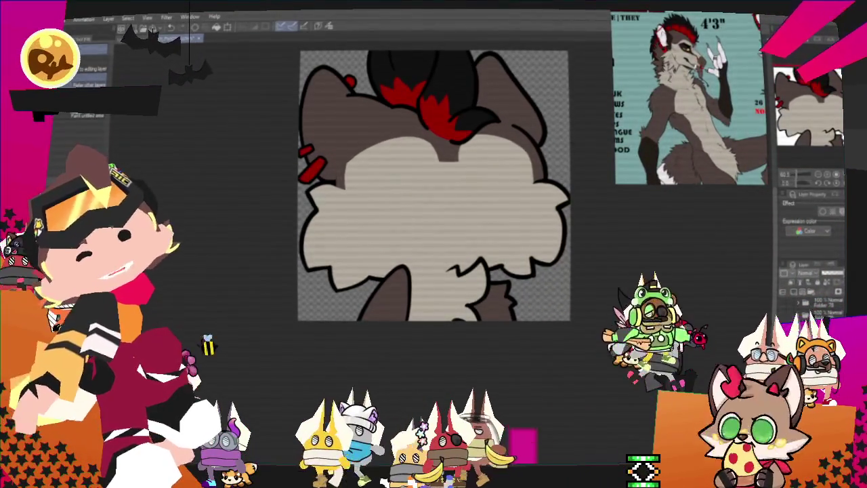
Export the updated canine head drawing as a single-layer .png file.
left_click(51, 19)
mouse_move(95, 131)
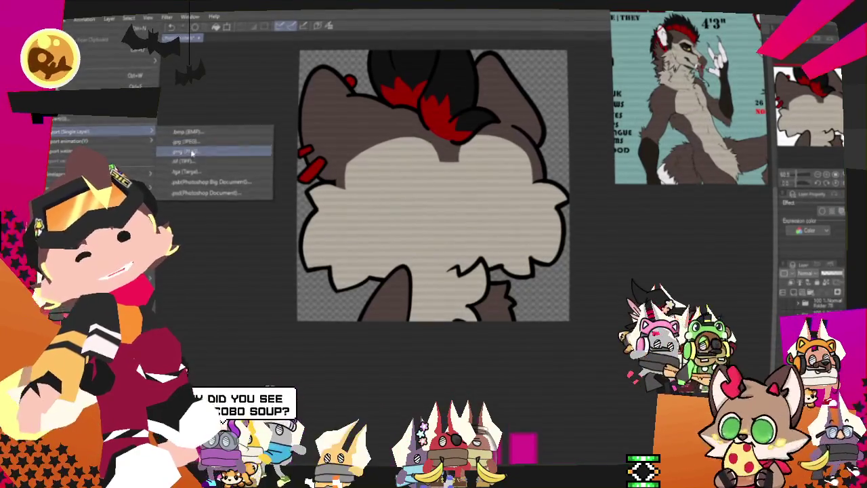
left_click(192, 153)
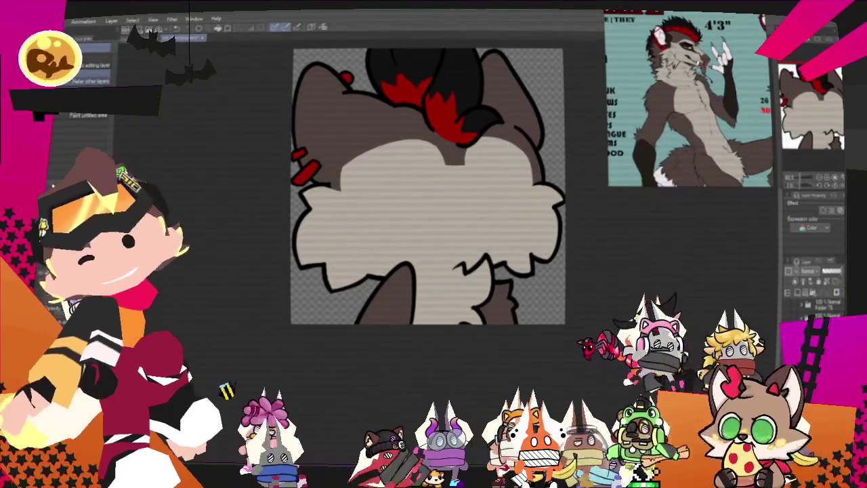
scroll(688, 122, "down", 2)
scroll(688, 122, "down", 2)
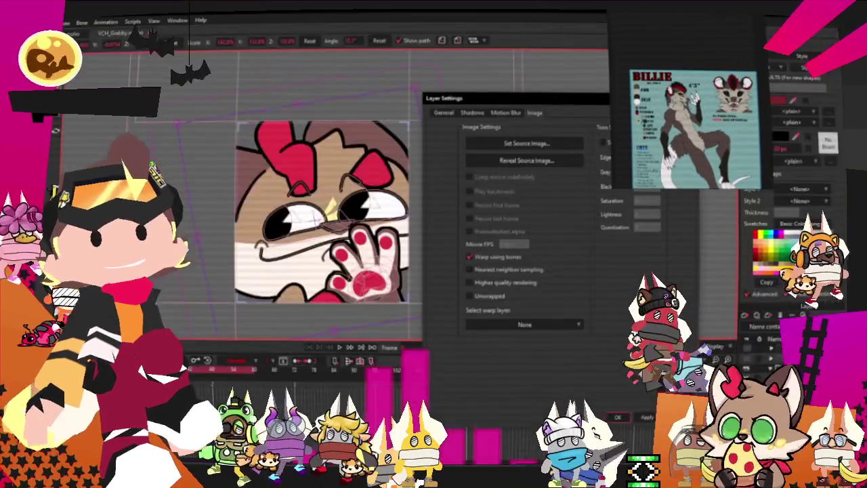
Set the image layer's source to the new head PNG, then enlarge the head in the scene.
left_click(542, 143)
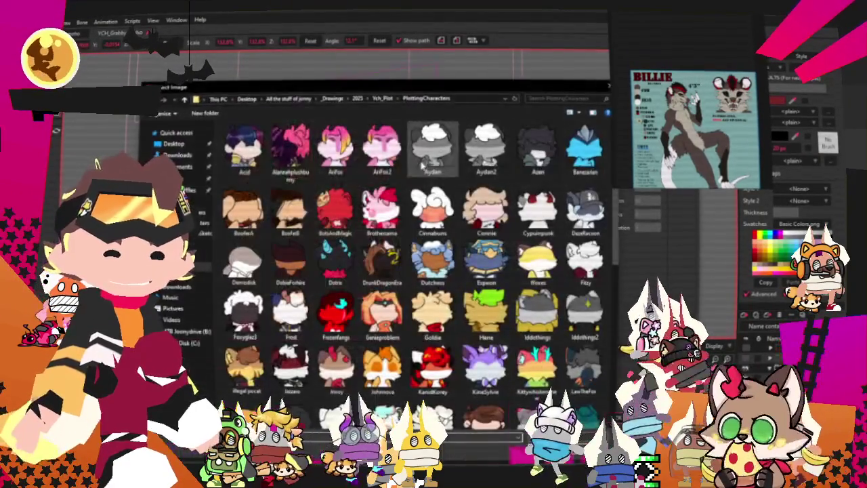
scroll(406, 271, "down", 5)
scroll(266, 229, "up", 3)
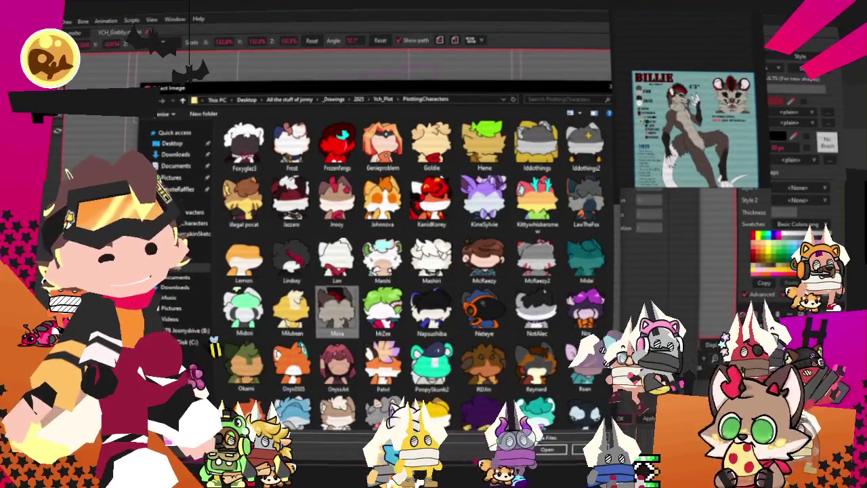
double_click(335, 200)
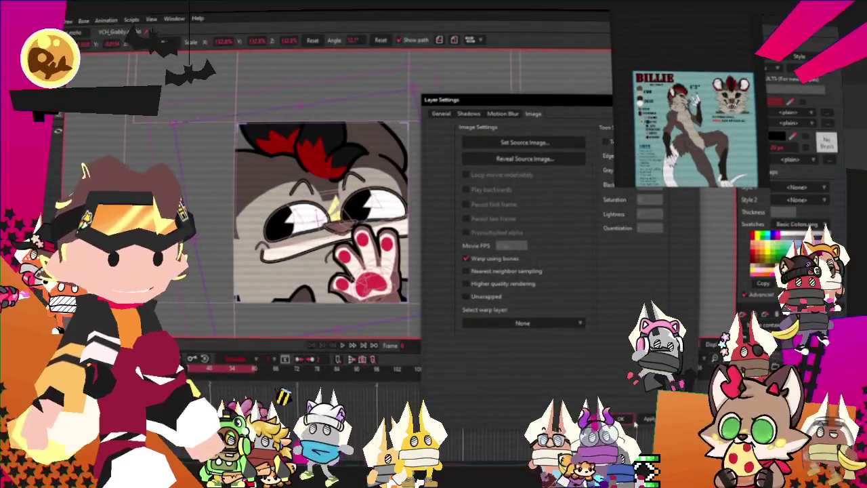
key("Return")
left_click_drag(407, 302, 468, 313)
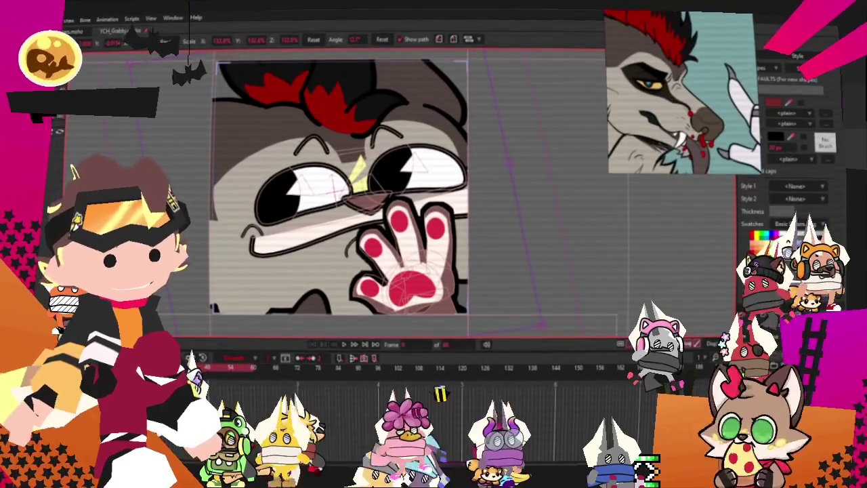
Undo and redo the head image resize, leaving it slightly larger.
key("ctrl+z")
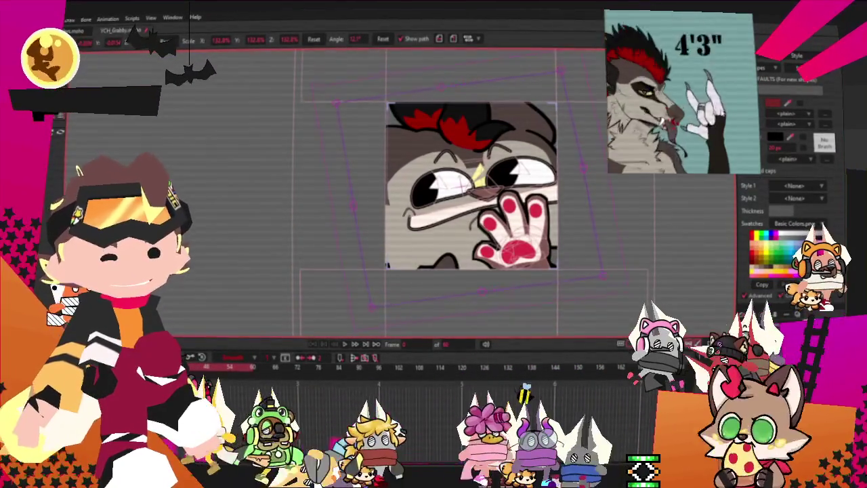
key("ctrl+shift+z")
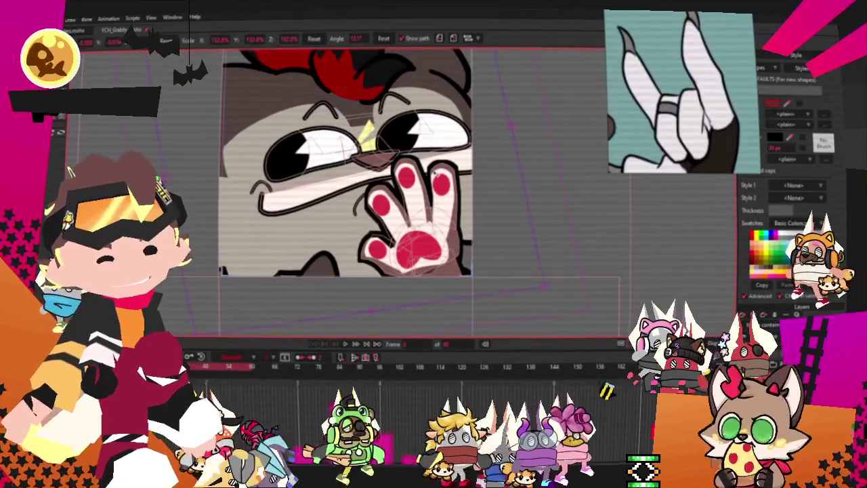
key("ctrl+shift+z")
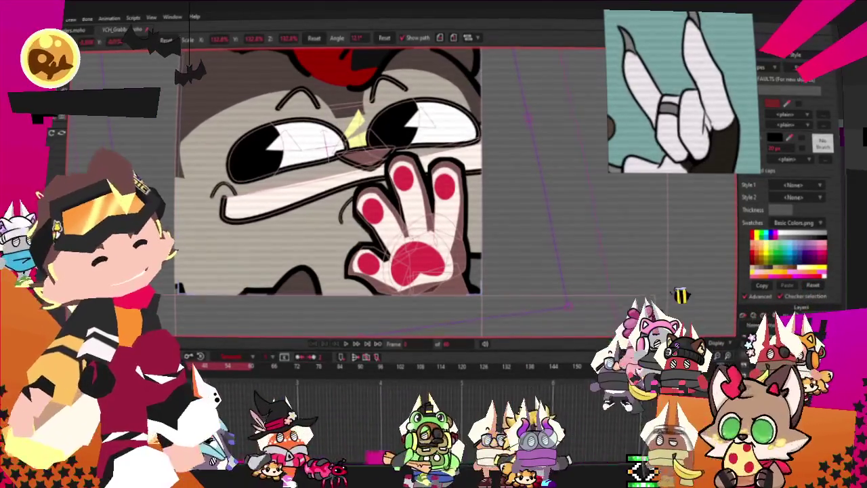
On the hand layer, shade the palm dark brown and add halftone along the index finger.
left_click(522, 319)
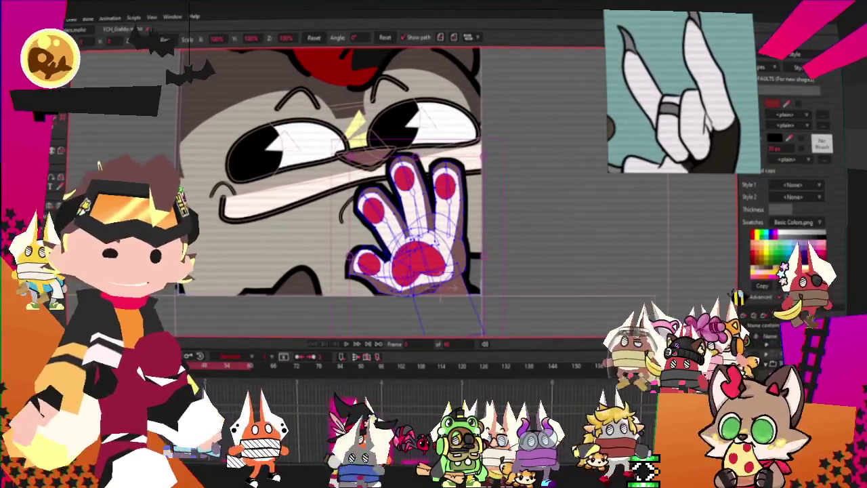
key("g")
scroll(518, 261, "up", 2)
scroll(519, 261, "up", 2)
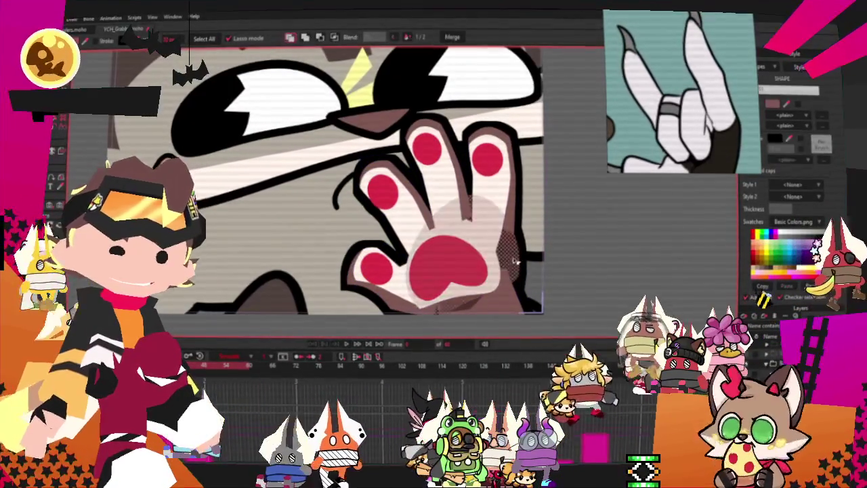
mouse_move(503, 280)
left_mouse_down()
mouse_move(414, 306)
mouse_move(407, 295)
left_mouse_up()
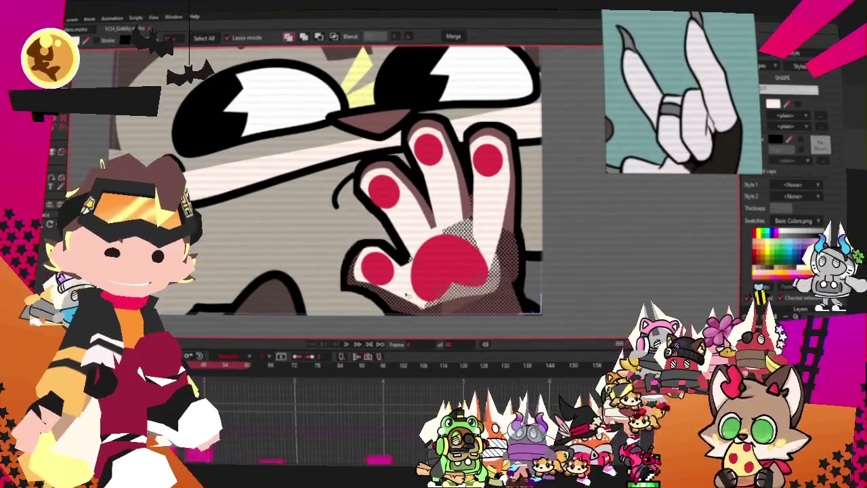
left_click(777, 226)
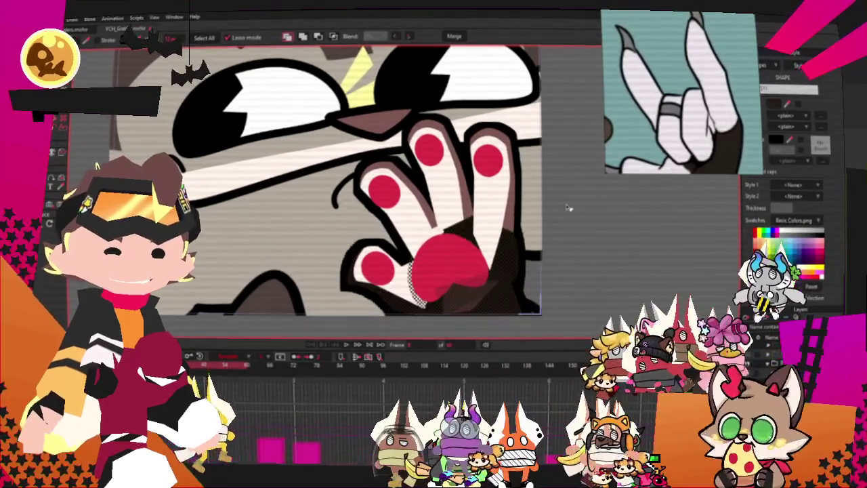
left_click(512, 216)
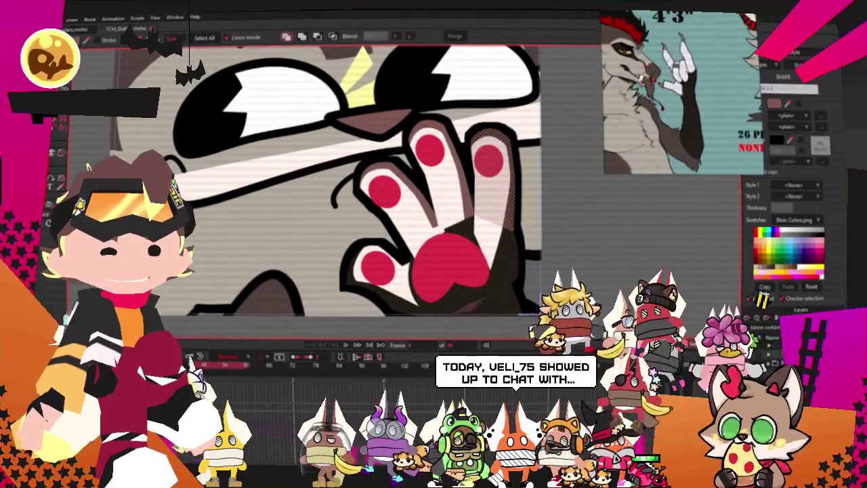
scroll(494, 211, "up", 2)
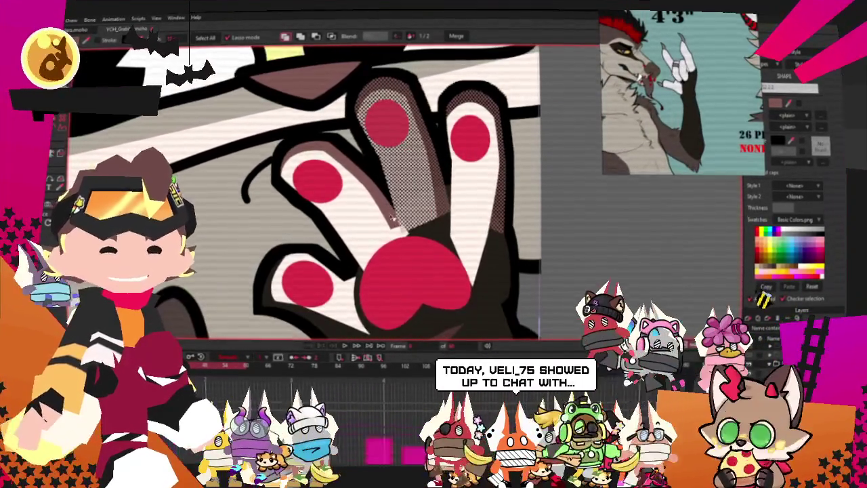
left_click(391, 216)
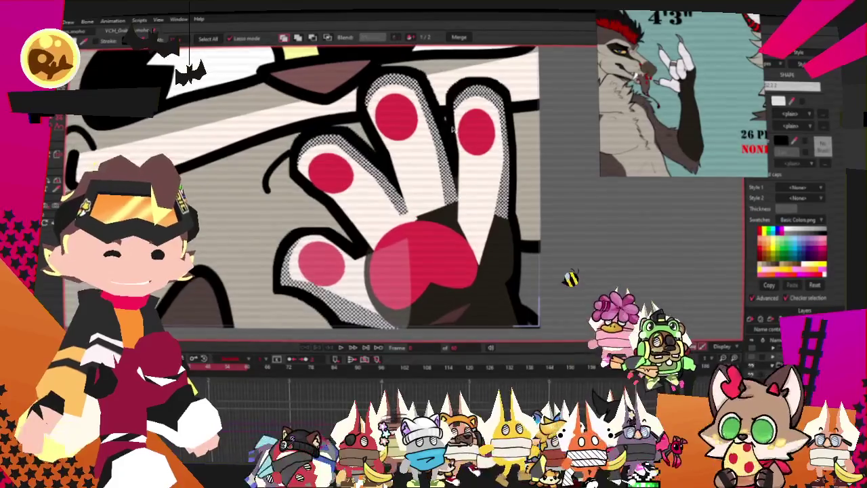
Delete the red dot on the middle finger and give the fingers a plain light fill.
key("t")
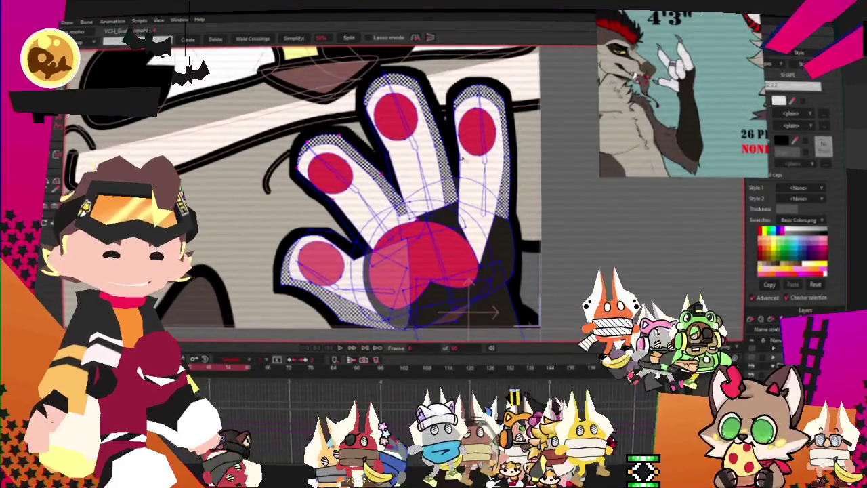
left_click(417, 136)
key("Delete")
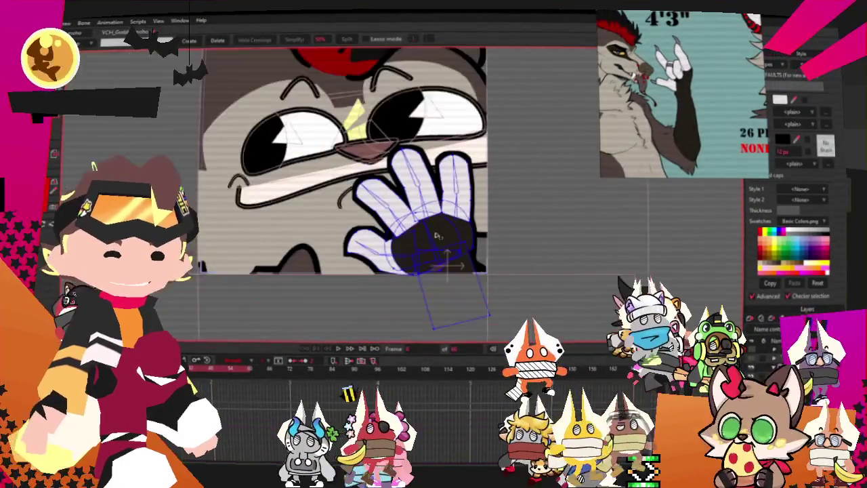
key("q")
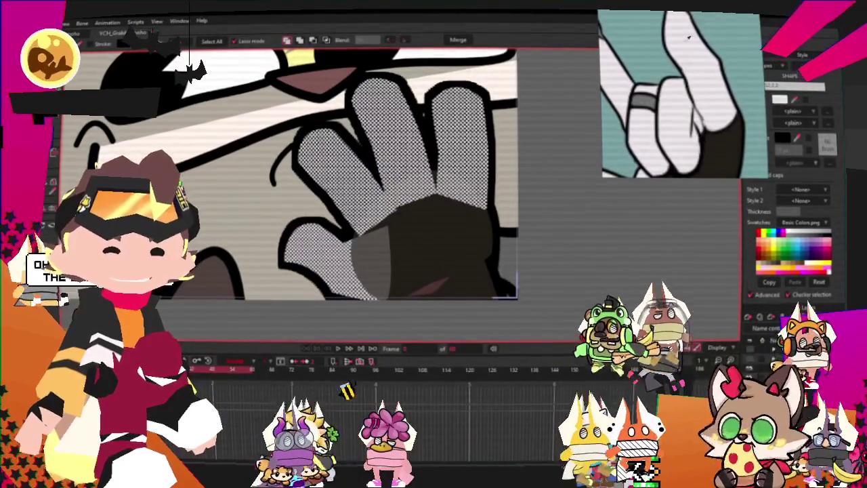
left_click(794, 105)
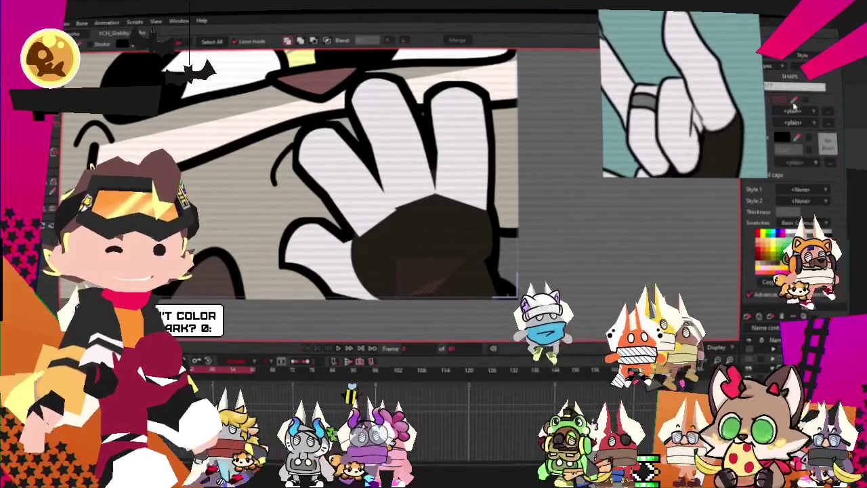
double_click(794, 105)
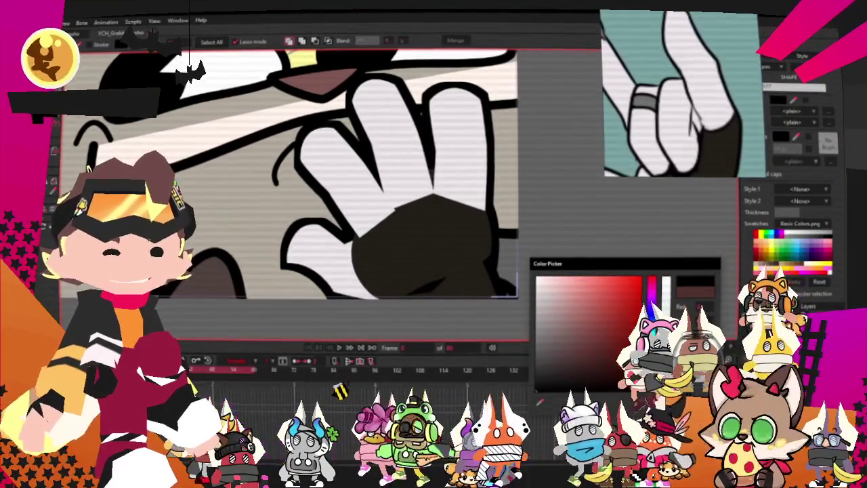
key("Return")
Return to the first frame and select all points of the face artwork.
scroll(494, 209, "down", 3)
scroll(407, 223, "down", 2)
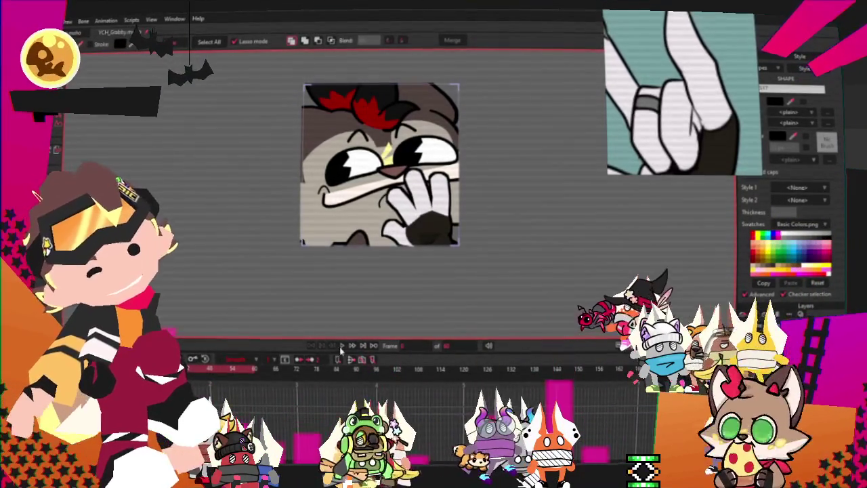
scroll(419, 258, "up", 3)
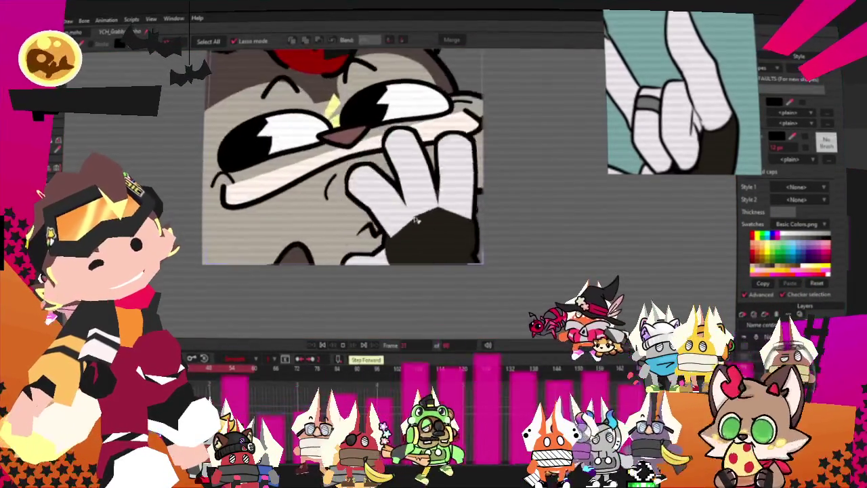
scroll(406, 203, "down", 3)
scroll(390, 120, "up", 1)
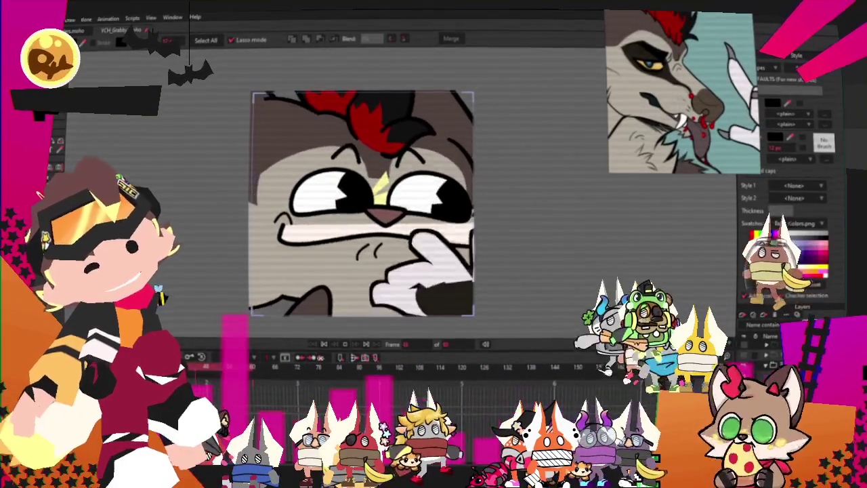
left_click(324, 346)
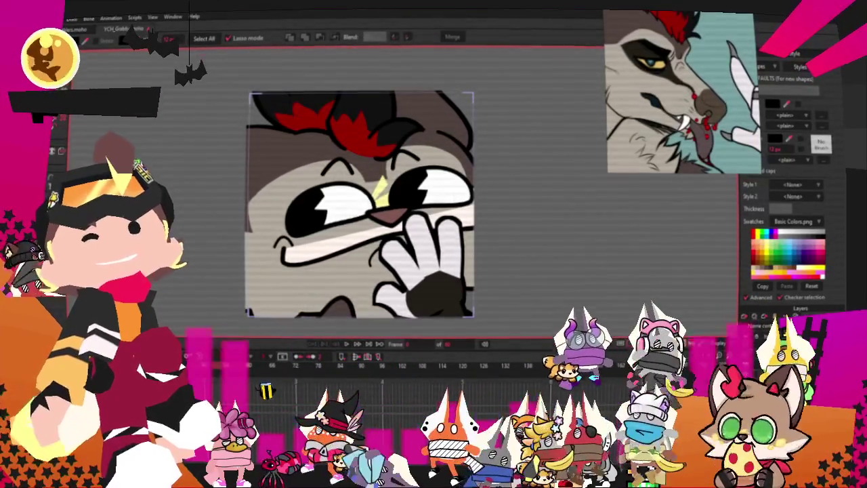
scroll(489, 306, "up", 3)
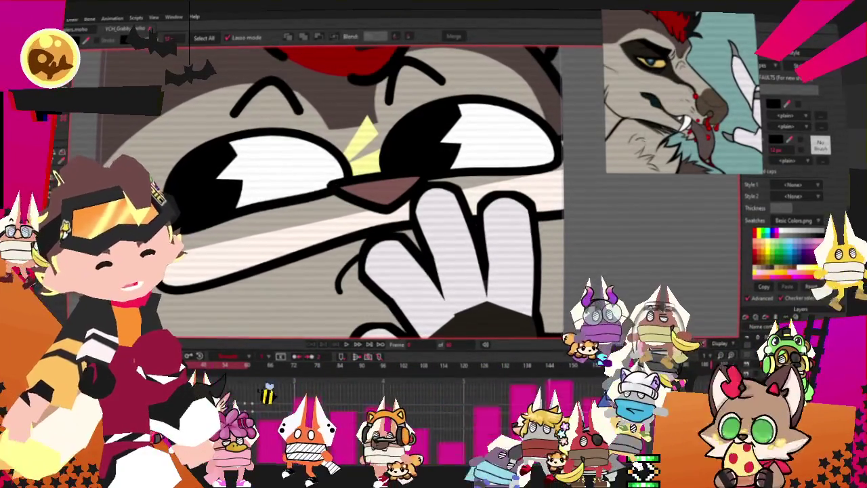
key("ctrl+a")
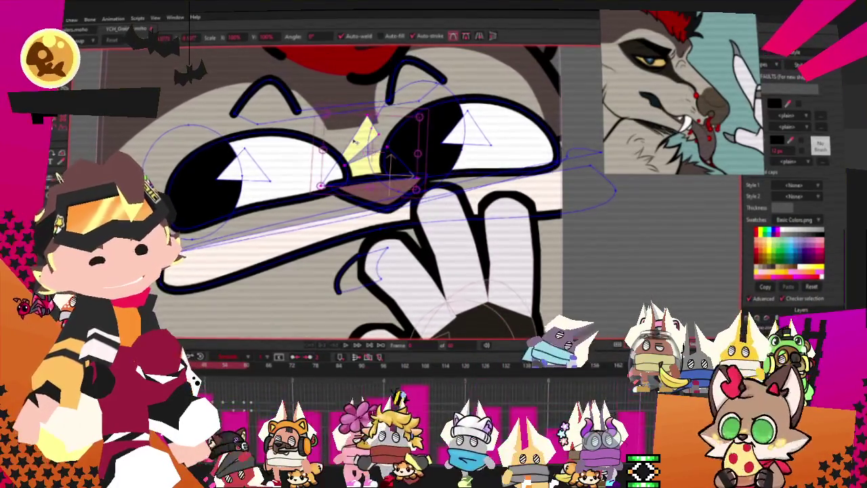
Draw a rectangle just below the dog's nose.
key("g")
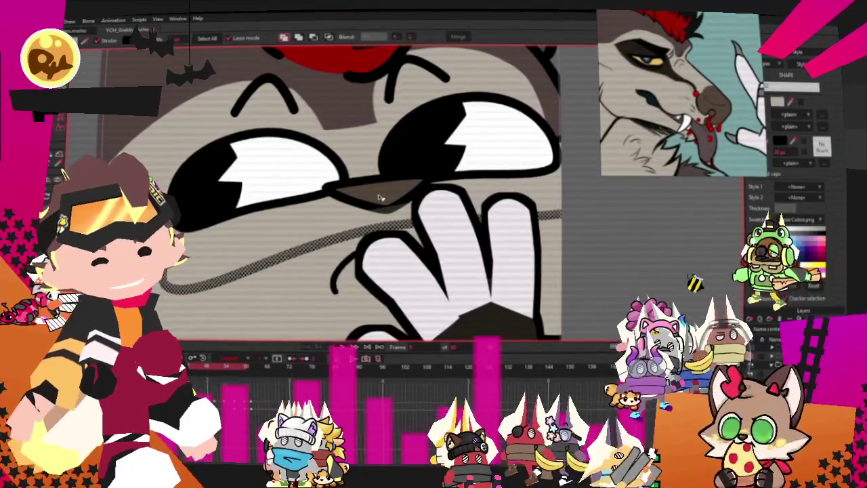
key("a")
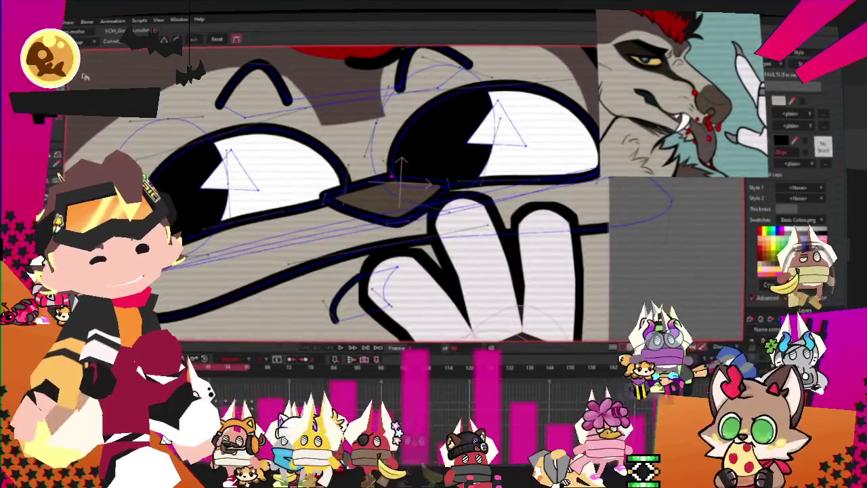
scroll(335, 206, "up", 3)
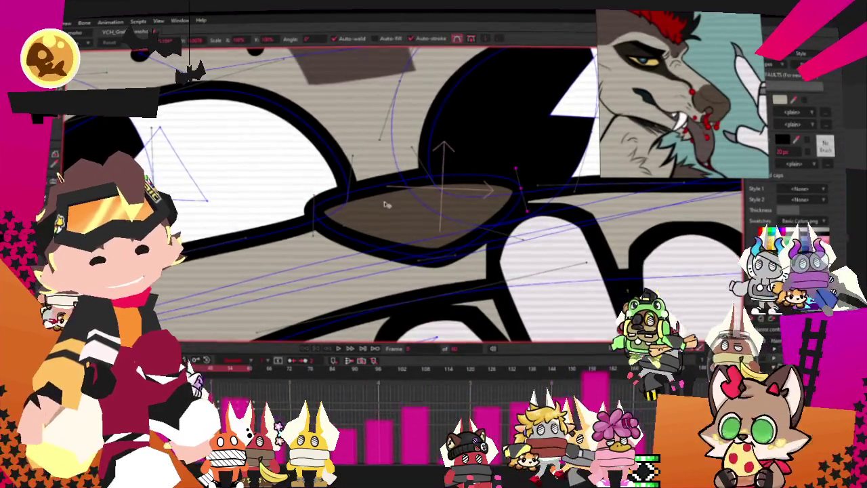
key("g")
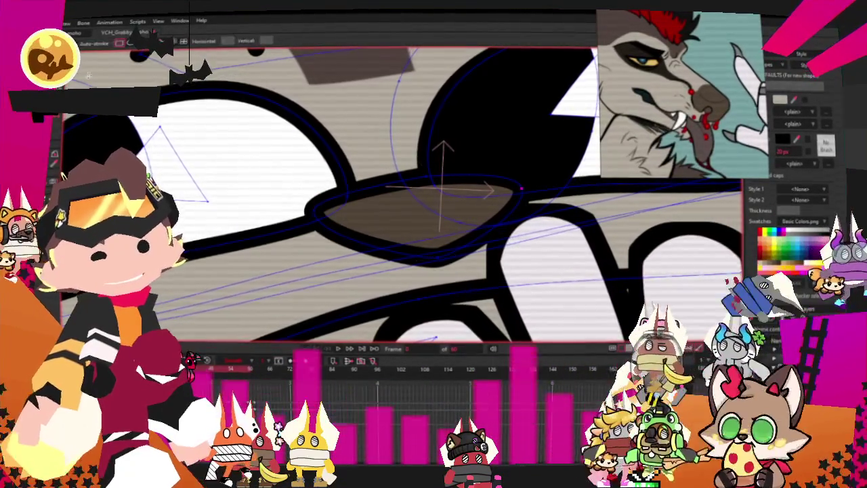
scroll(366, 240, "up", 2)
left_click_drag(366, 241, 486, 291)
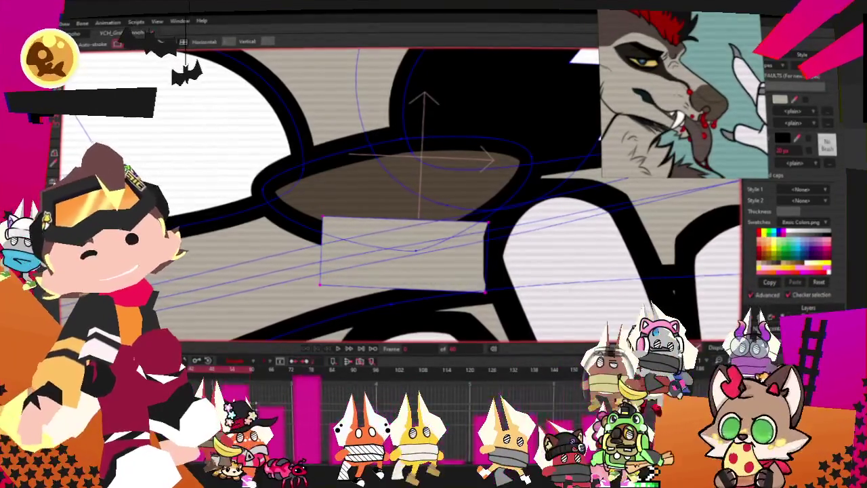
Select the new rectangle and give it a red outline stroke.
key("g")
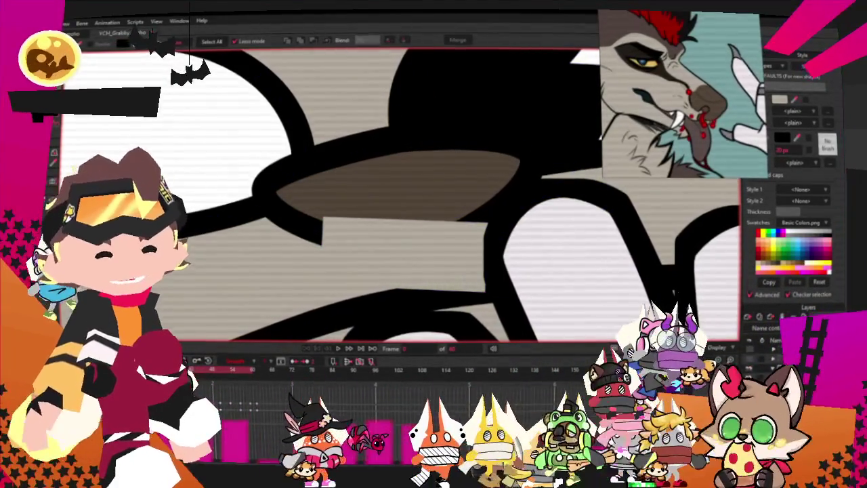
left_click(373, 252)
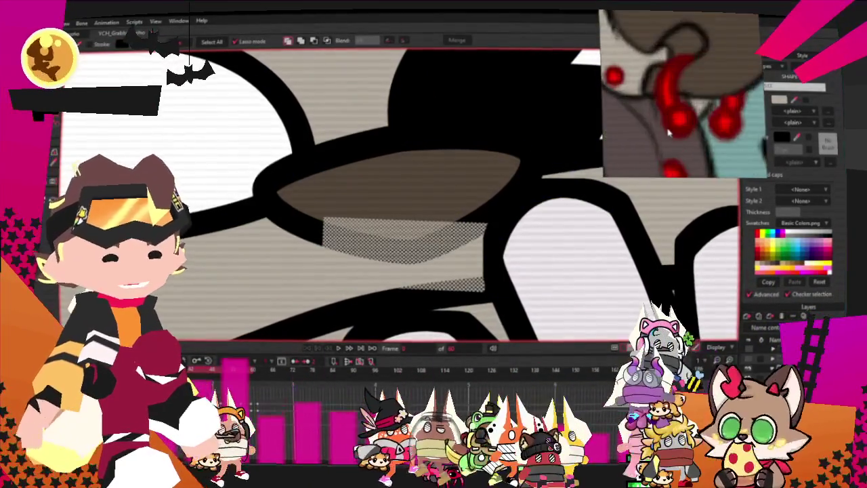
left_click(748, 138)
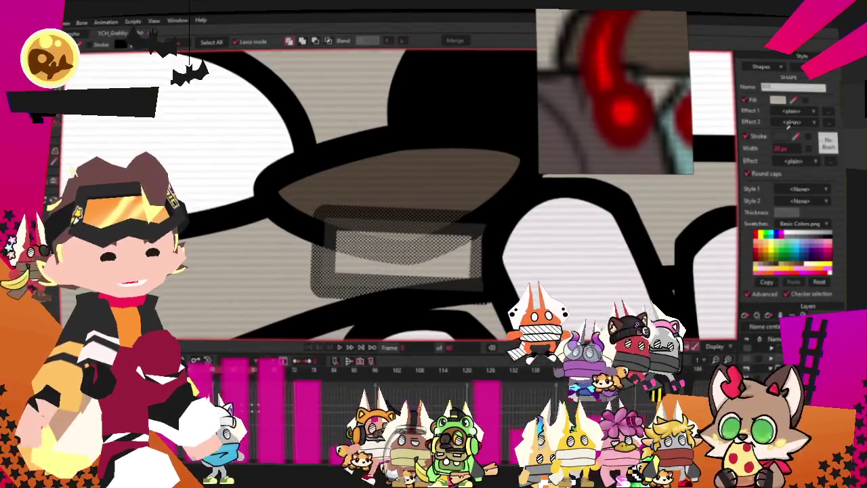
left_click(638, 114)
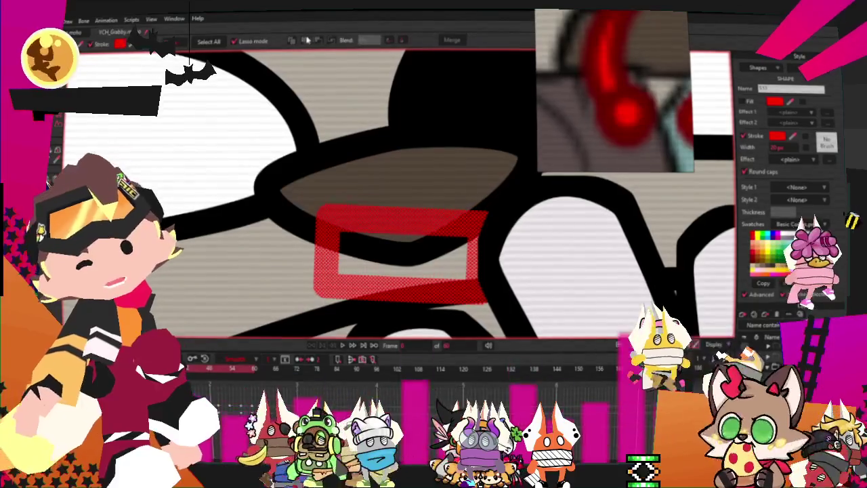
Select the red rectangle's points and delete its bottom edge.
scroll(351, 204, "down", 2)
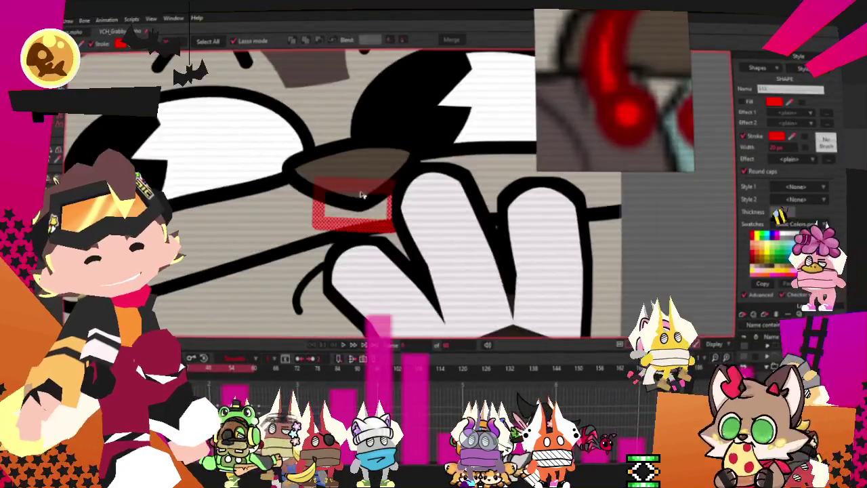
left_click(353, 234)
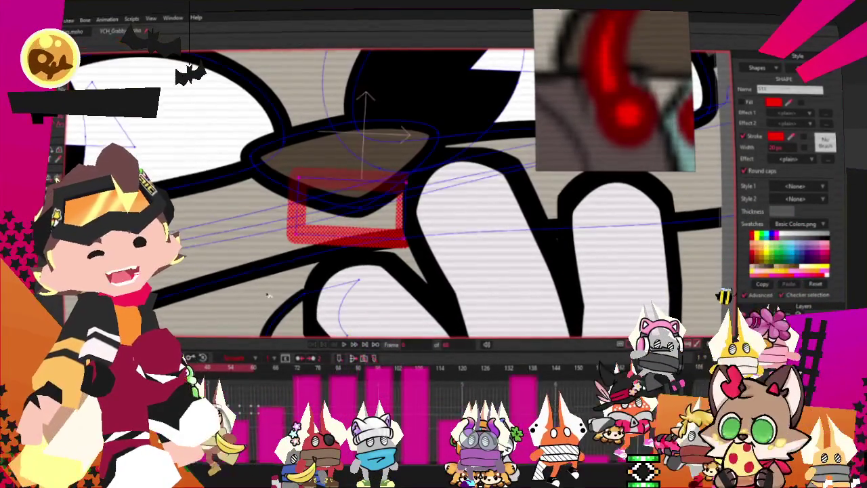
scroll(349, 241, "up", 2)
scroll(379, 231, "up", 1)
left_click(314, 222)
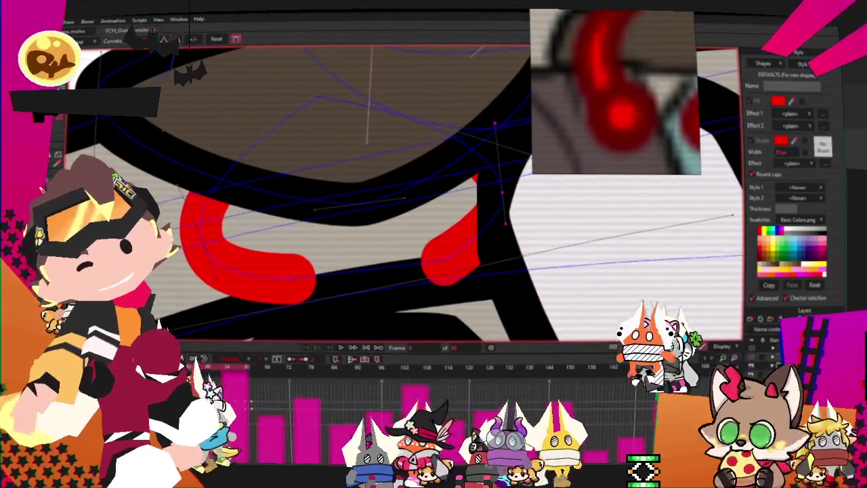
Bend the red outline into curved nose rings by moving its points.
key("t")
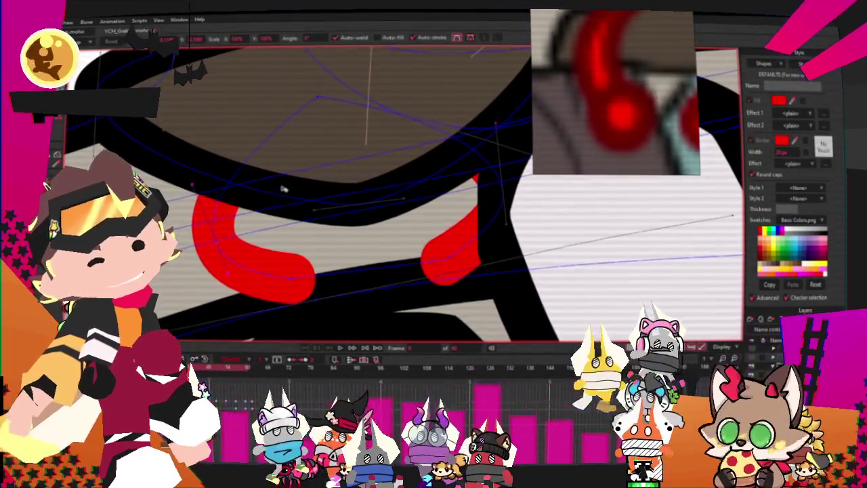
left_click_drag(313, 119, 332, 137)
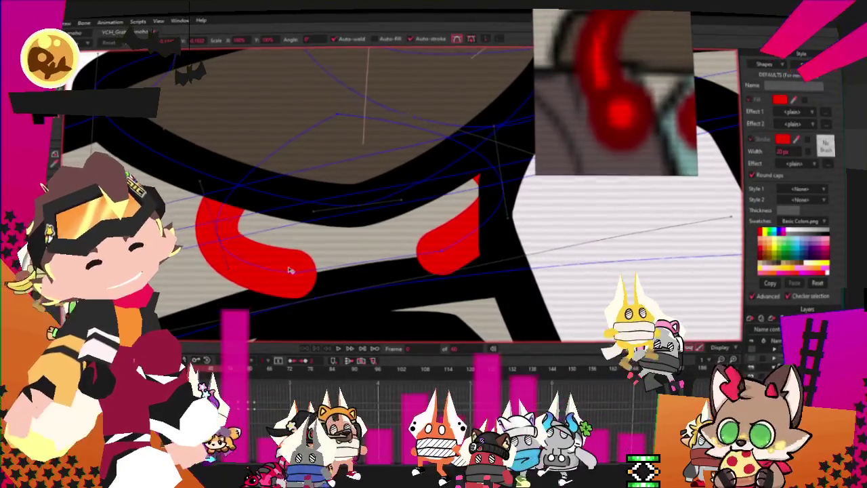
left_click(505, 215)
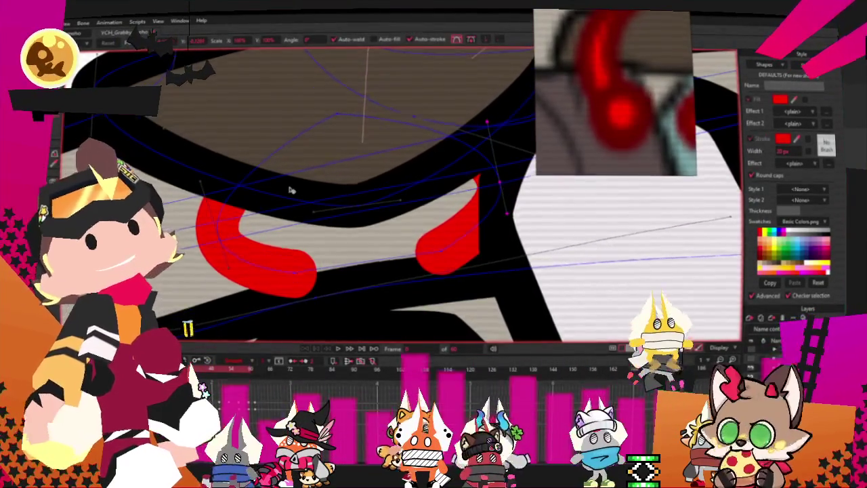
scroll(301, 190, "down", 3)
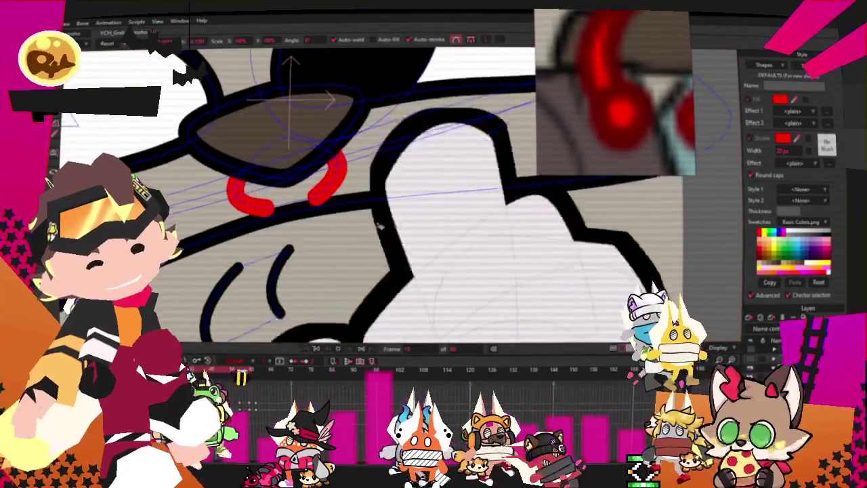
scroll(378, 226, "down", 3)
scroll(405, 215, "down", 2)
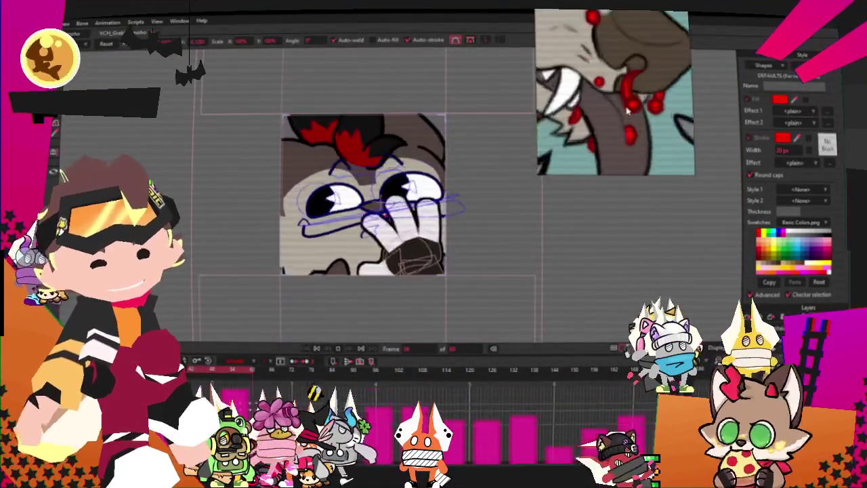
scroll(322, 195, "up", 2)
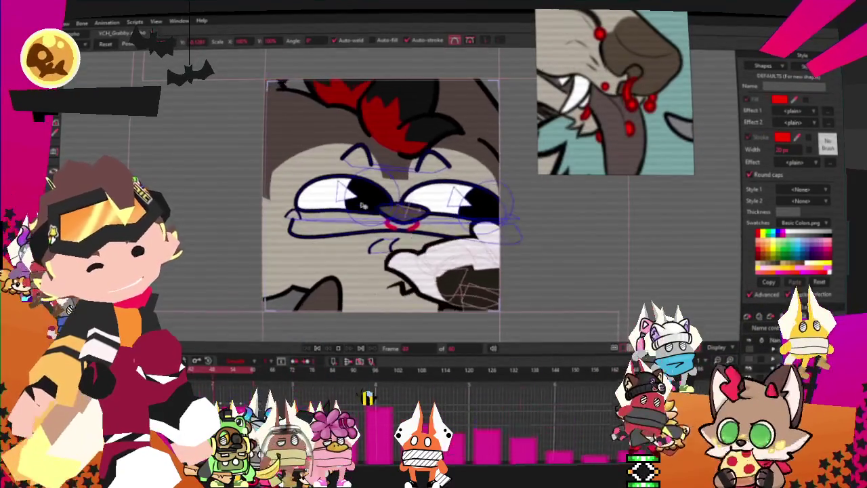
Step forward seven frames to check the nose rings across the animation.
key("Right")
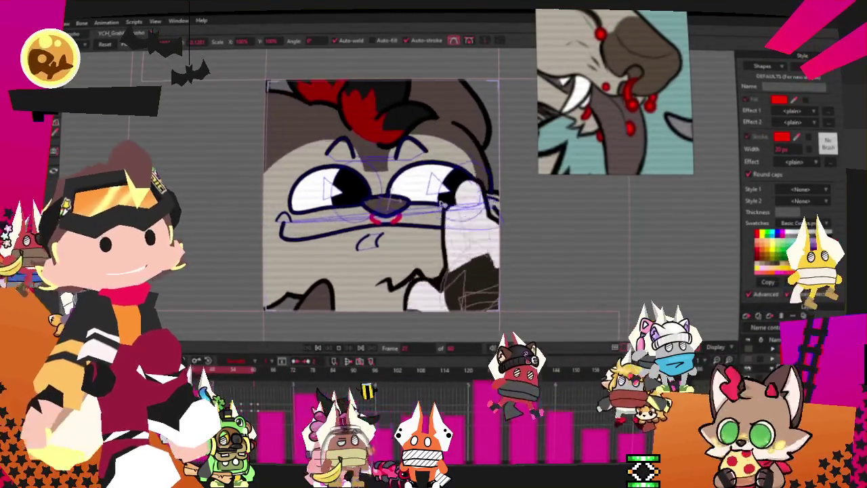
key("Right")
key("Right")
key("Right")
key("Right")
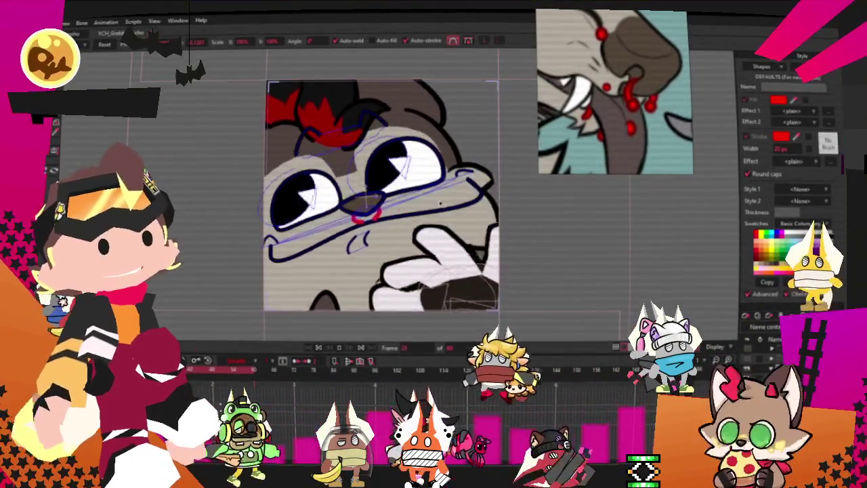
key("Right")
key("Right")
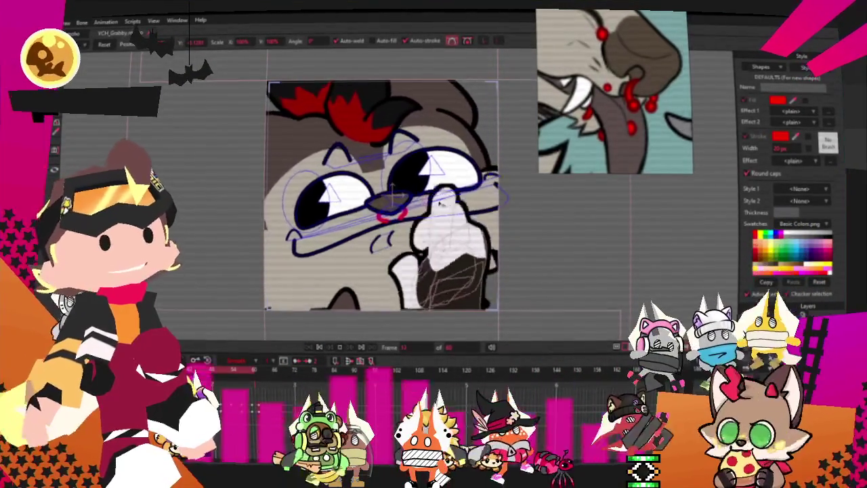
key("Right")
key("Right")
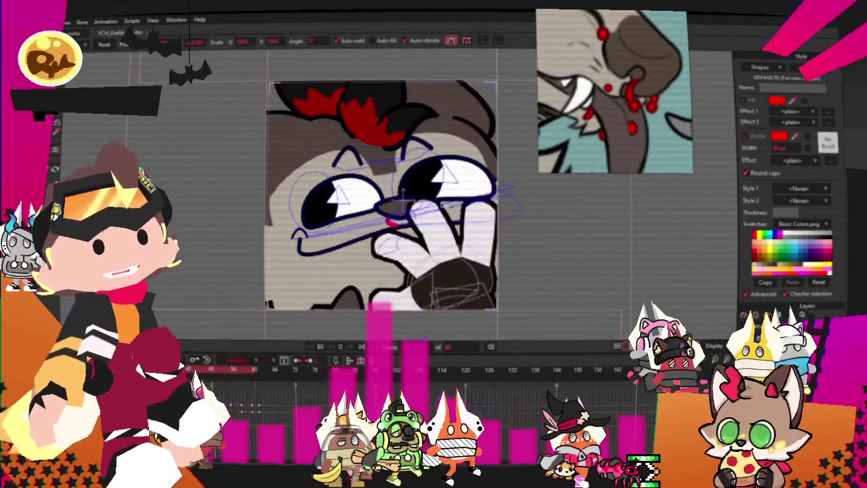
key("Right")
key("Right")
key("Right")
key("Right")
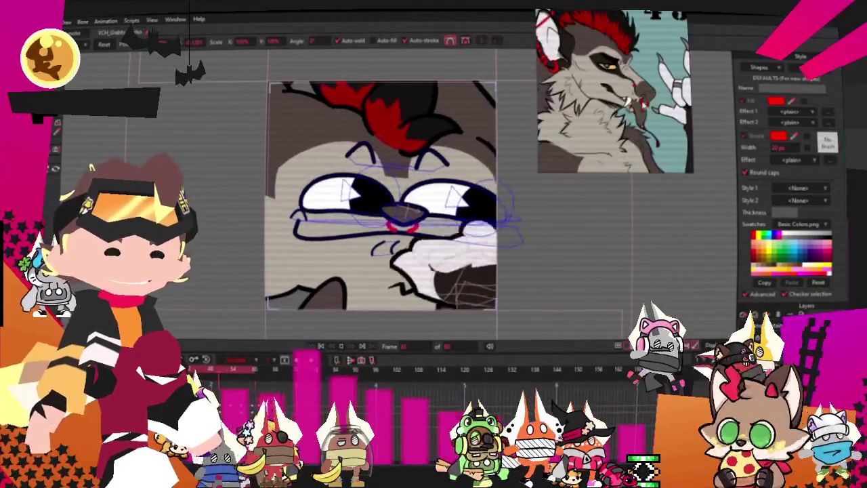
key("Right")
key("Right")
key("Right")
key("Right")
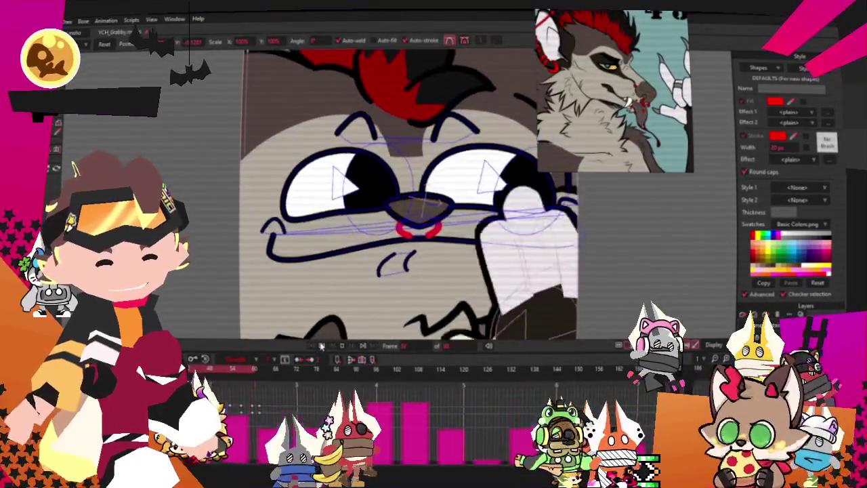
key("Right")
key("Right")
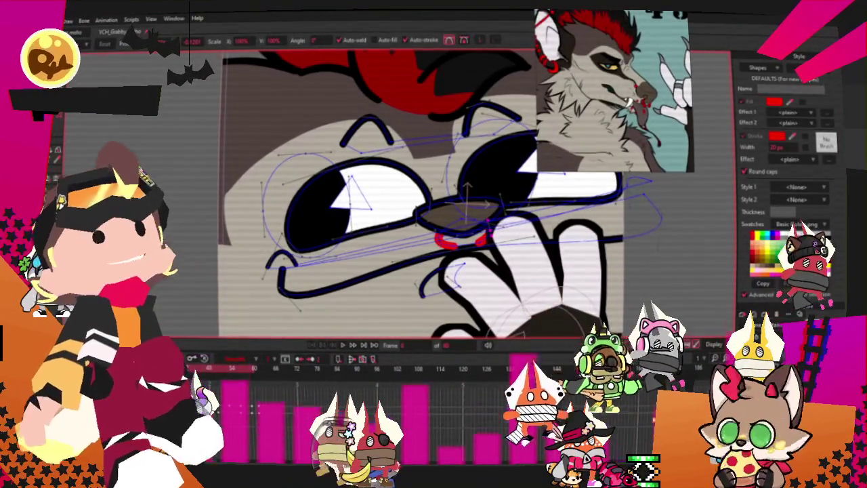
left_click(49, 175)
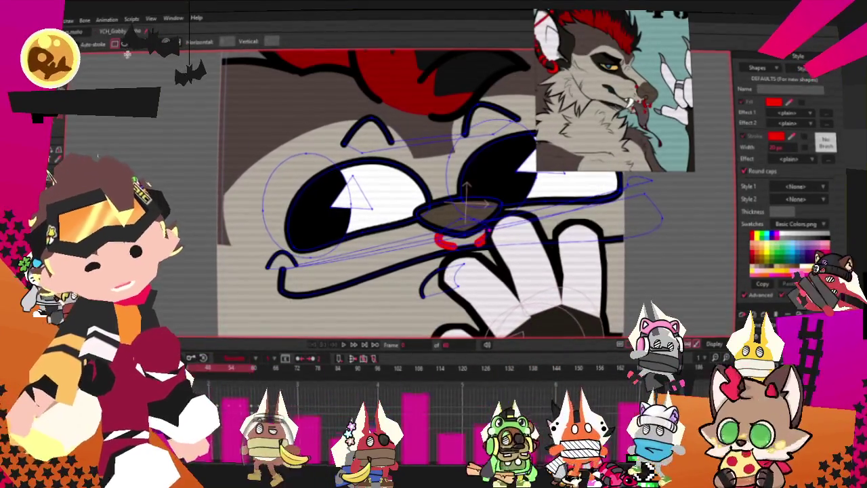
Draw an oval over the left eye with a dark halftone fill, placed behind the eye.
scroll(407, 204, "up", 2)
scroll(406, 203, "up", 1)
left_click_drag(202, 149, 347, 236)
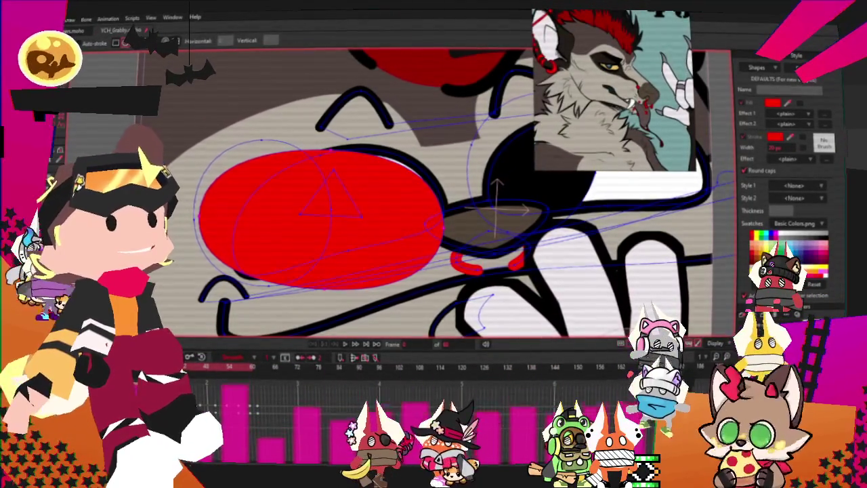
key("q")
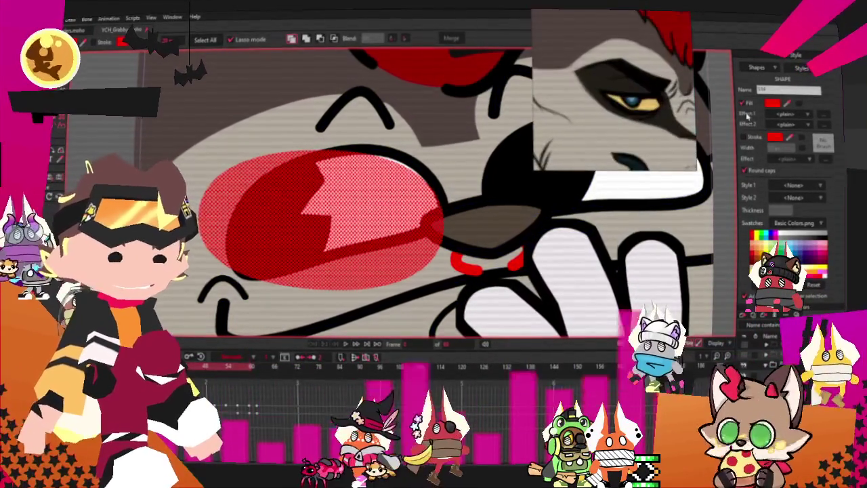
left_click(756, 237)
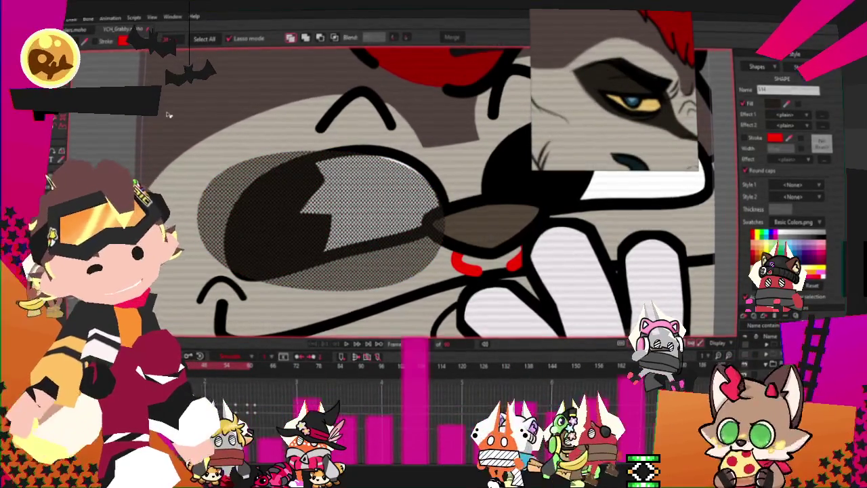
key("Down")
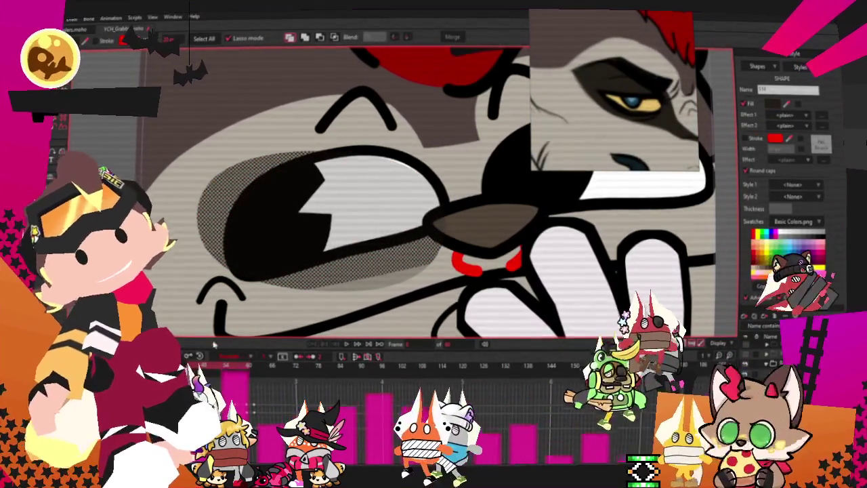
Select the eye shape with Transform Points and zoom in on the left eye's points.
key("a")
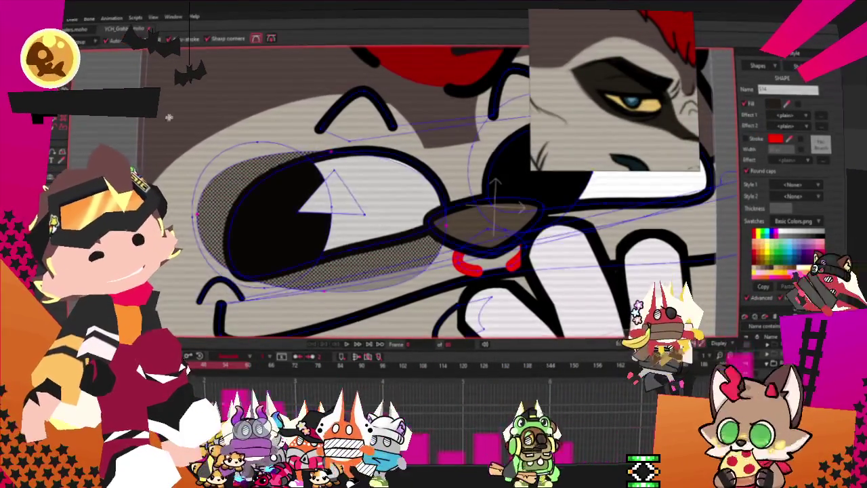
scroll(380, 208, "up", 3)
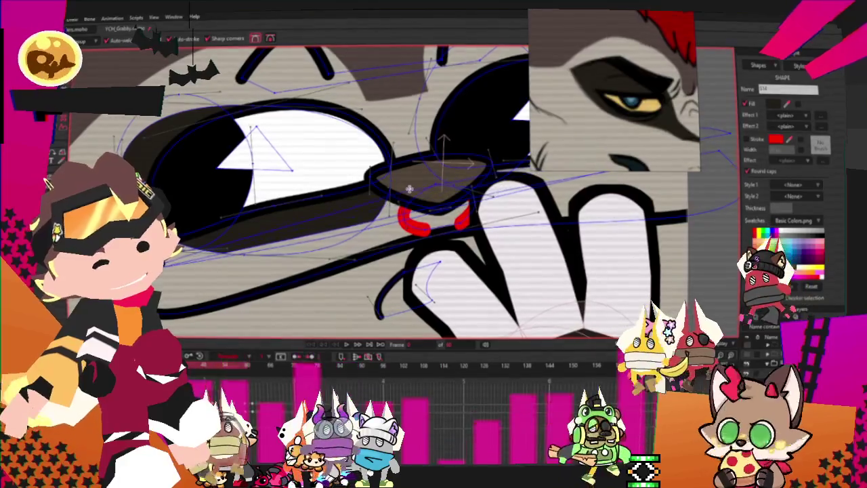
scroll(342, 242, "up", 2)
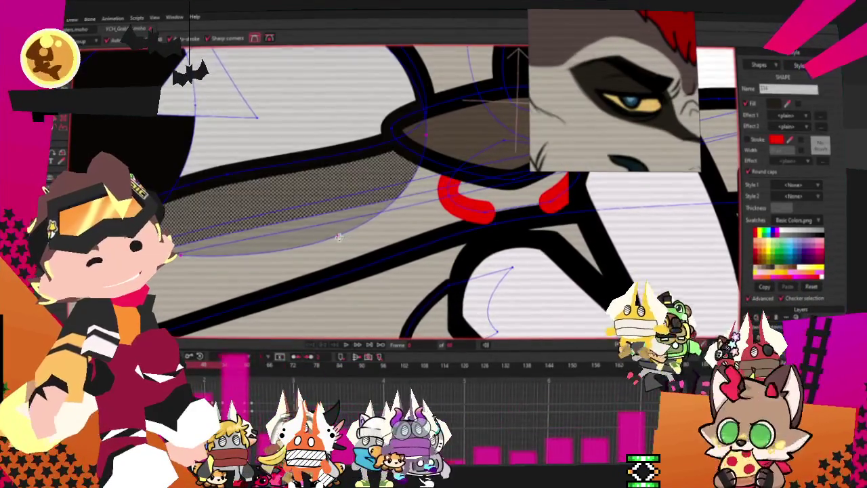
left_click(454, 162)
key("t")
scroll(487, 147, "down", 2)
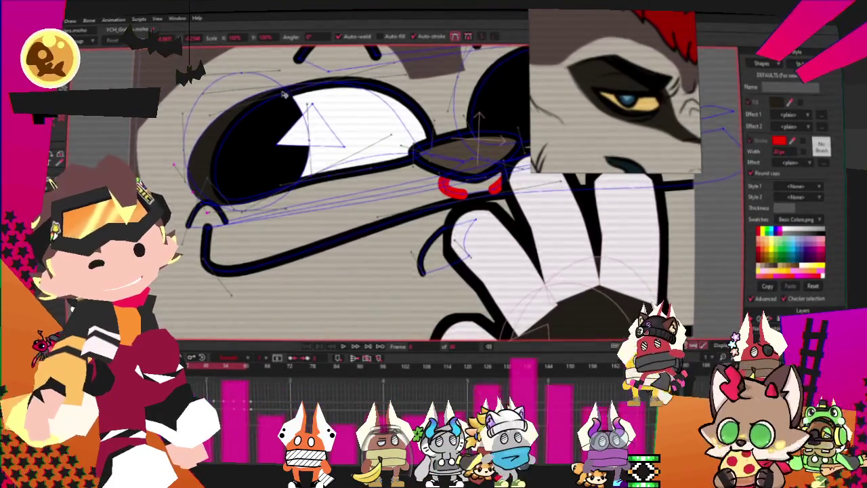
scroll(293, 93, "up", 2)
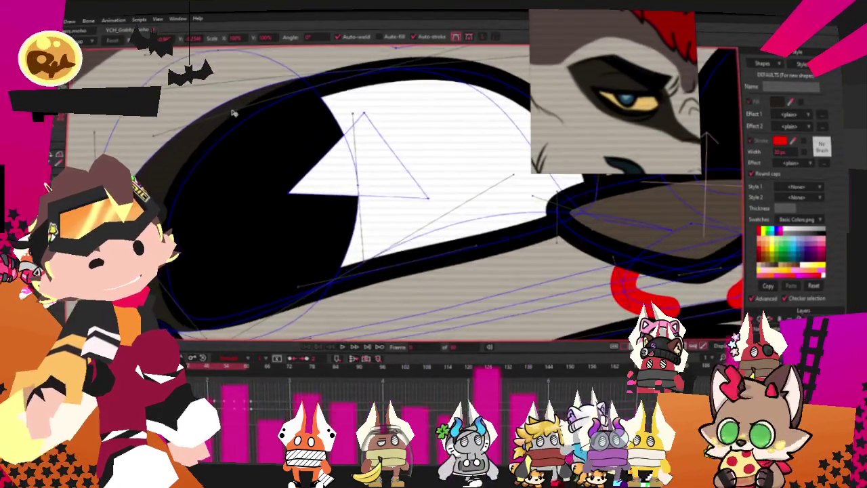
scroll(352, 95, "down", 1)
scroll(363, 93, "up", 1)
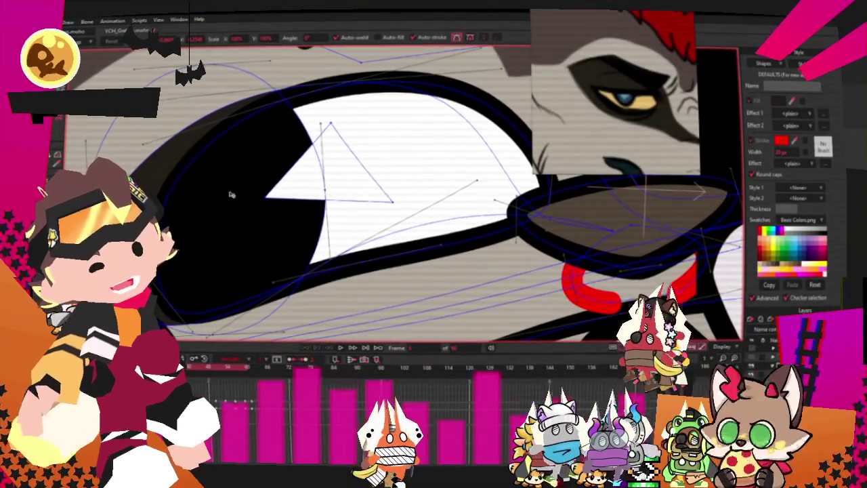
scroll(252, 164, "down", 1)
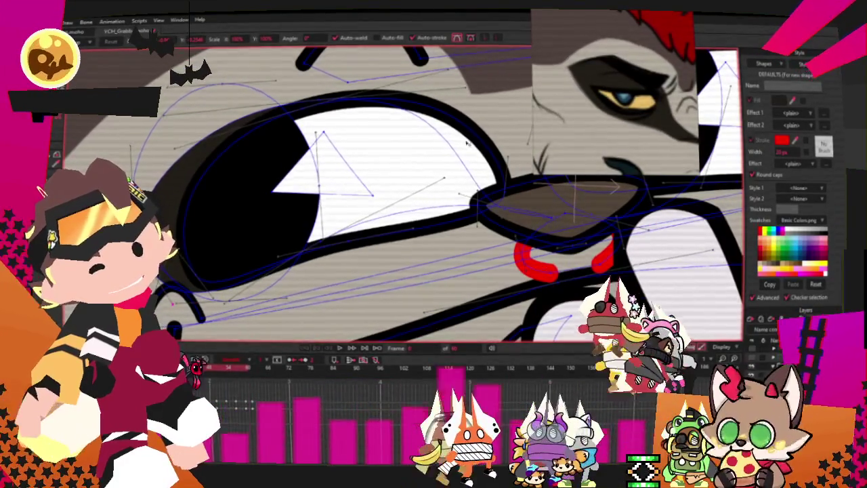
scroll(505, 214, "up", 1)
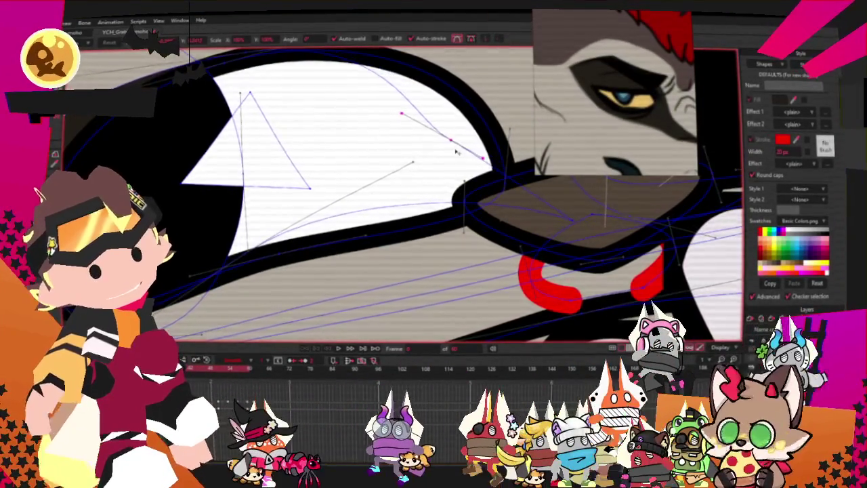
Adjust the curvature of the upper left-eye outline with the Curvature tool.
left_click_drag(237, 56, 332, 110)
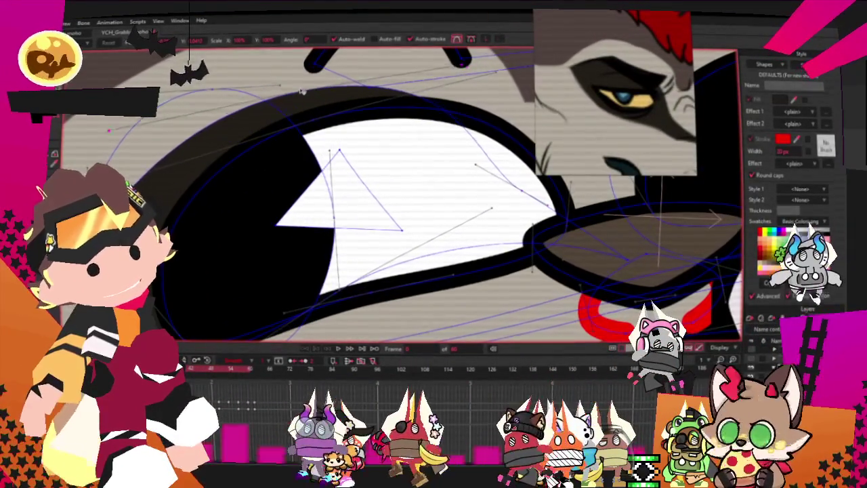
key("c")
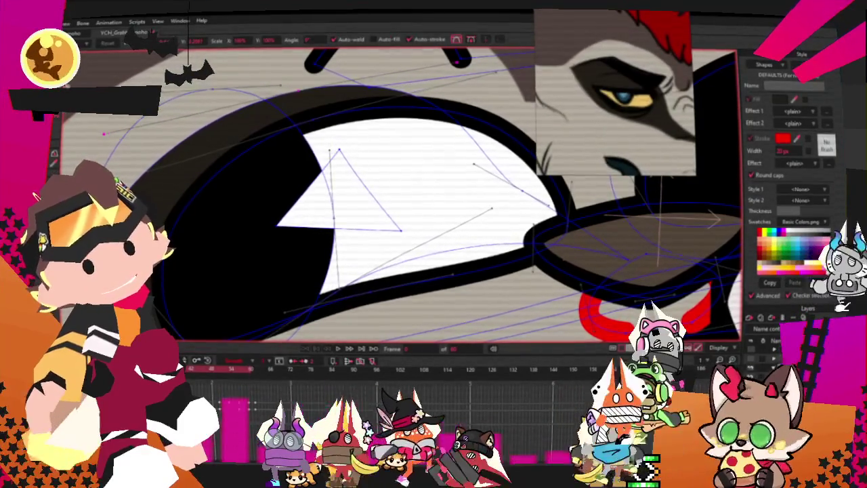
left_click(235, 104)
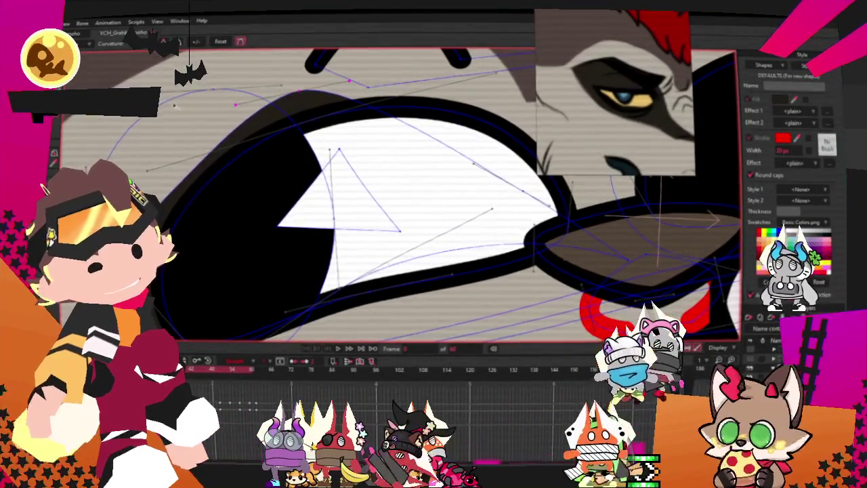
scroll(206, 147, "down", 2)
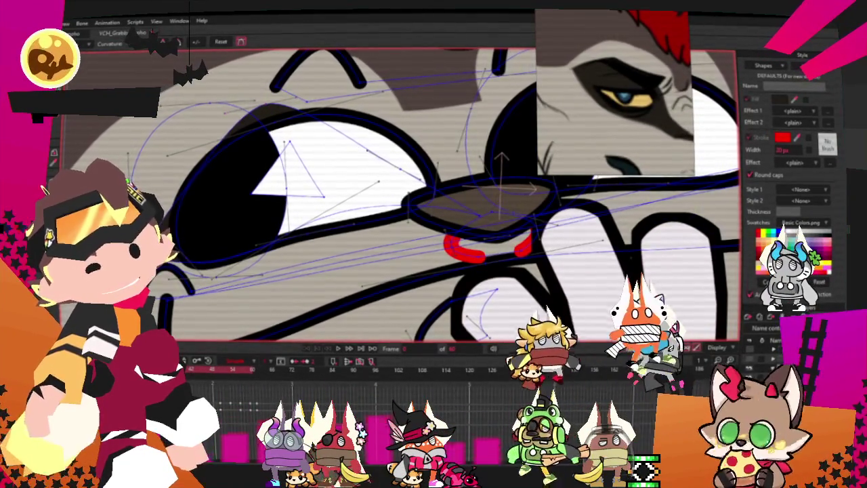
key("a")
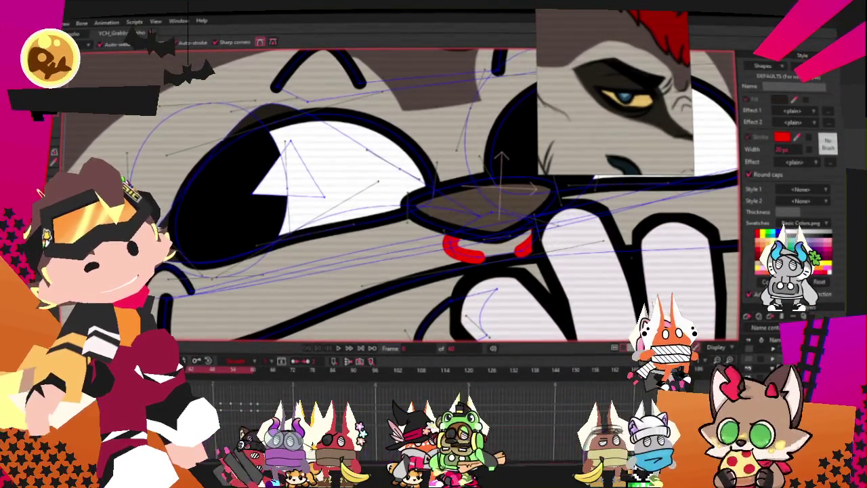
key("c")
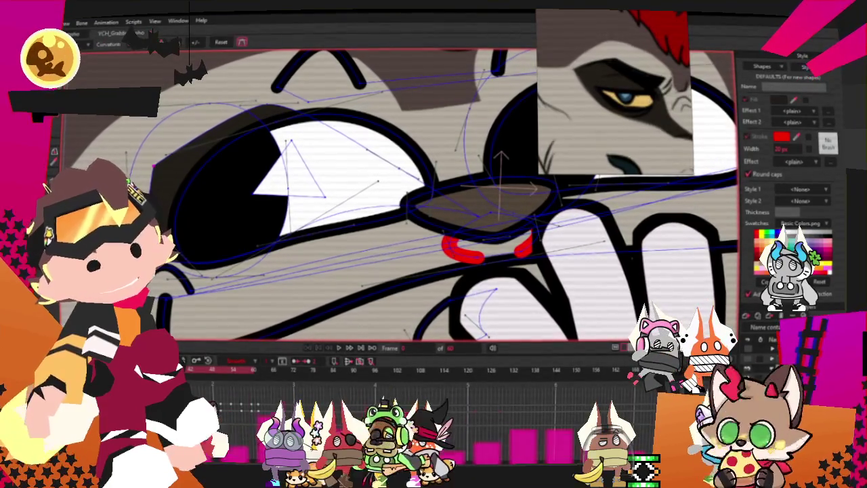
Select points on the eye outline with Transform Points, settling on the upper outline.
key("t")
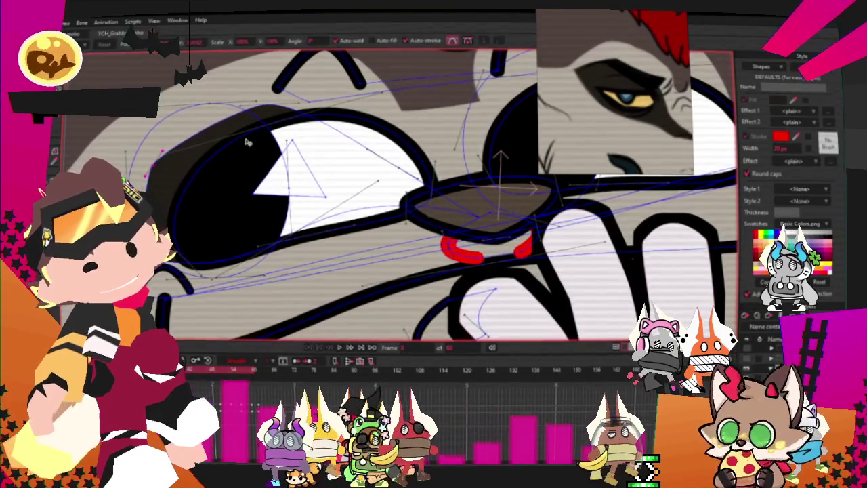
scroll(269, 114, "up", 1)
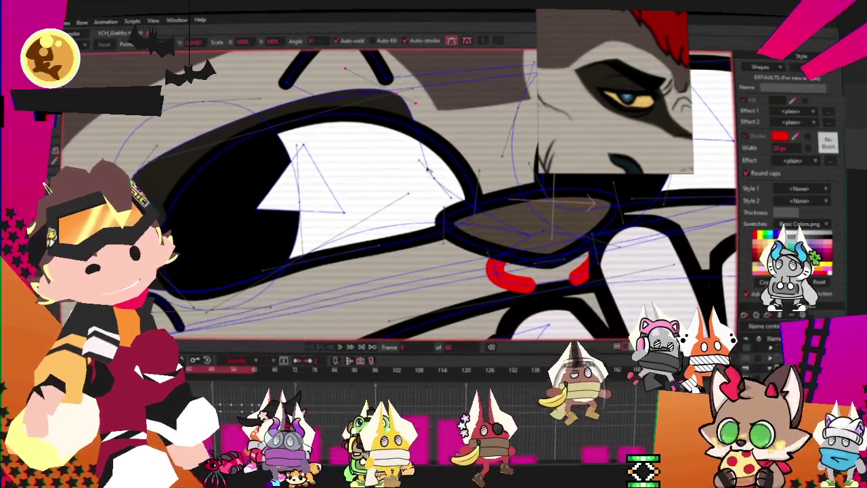
left_click(473, 183)
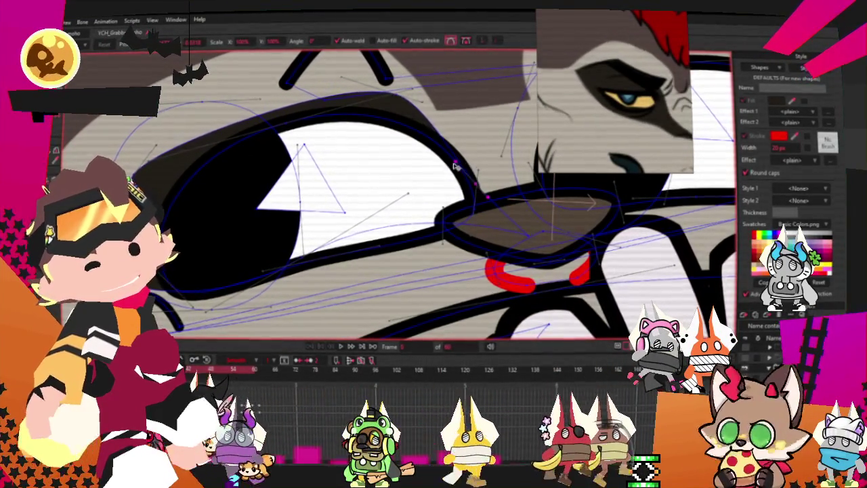
left_click(435, 163)
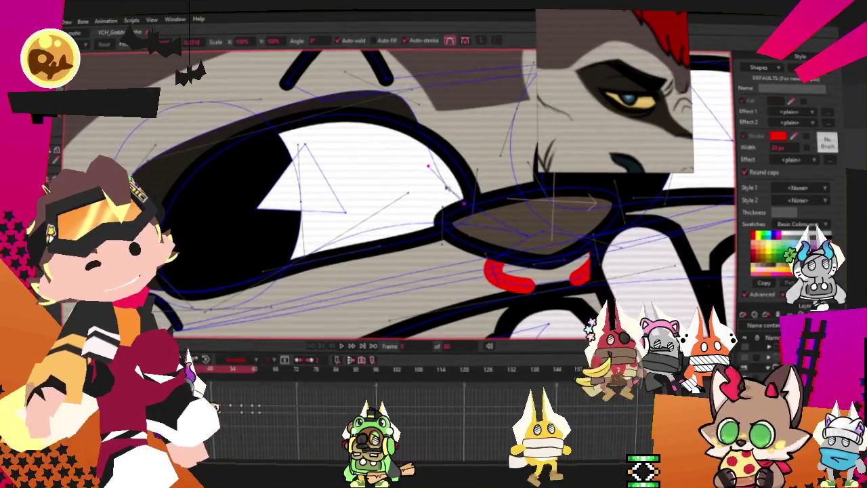
left_click(395, 103)
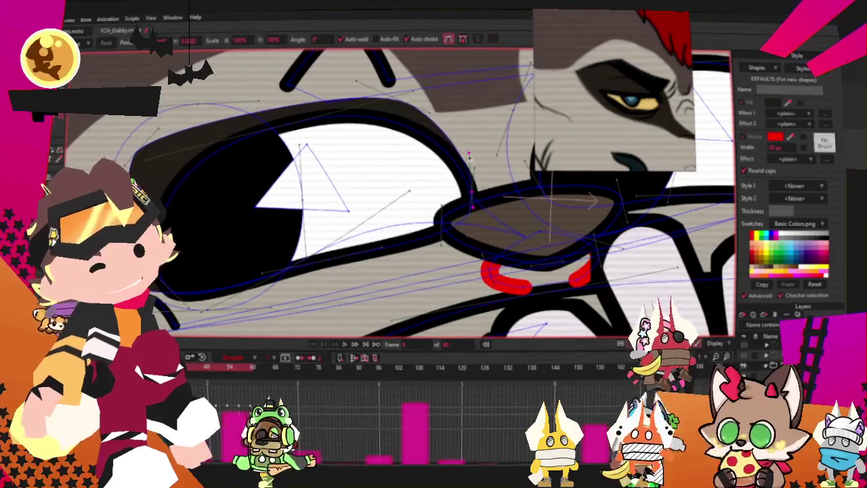
scroll(471, 157, "down", 3)
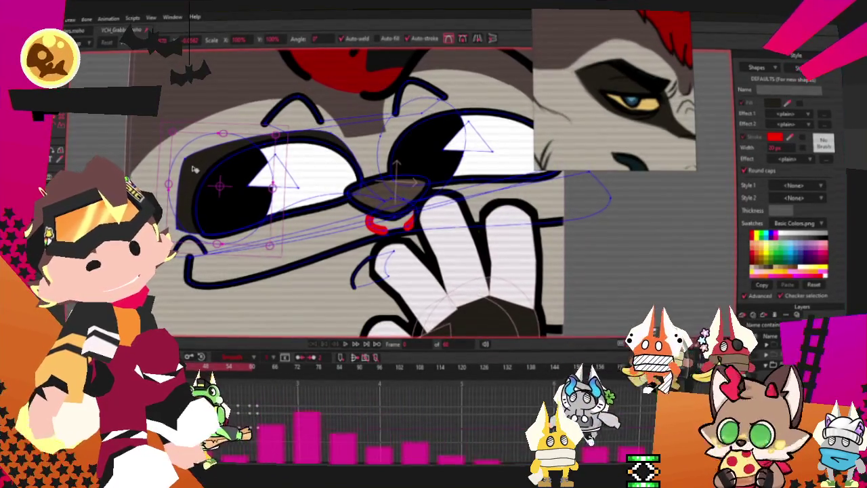
Raise the dark eyelid shape in front of the eye white and select the upper eyelid.
scroll(279, 142, "up", 3)
left_click(248, 129)
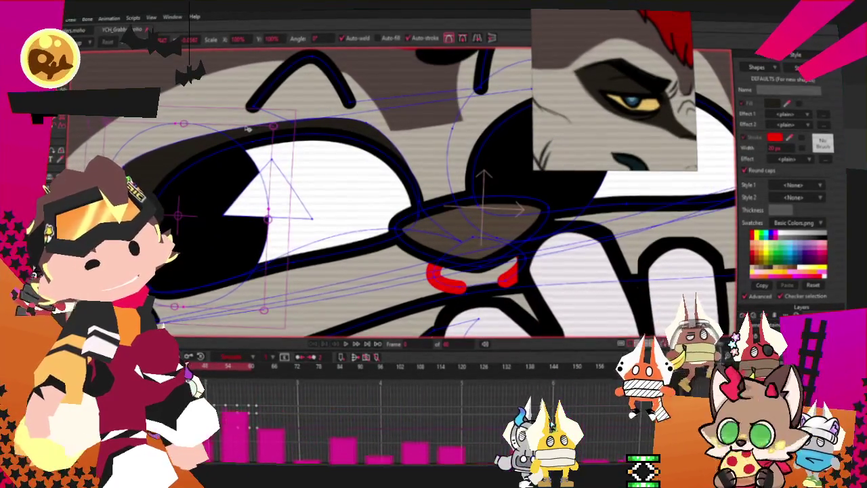
scroll(249, 129, "down", 3)
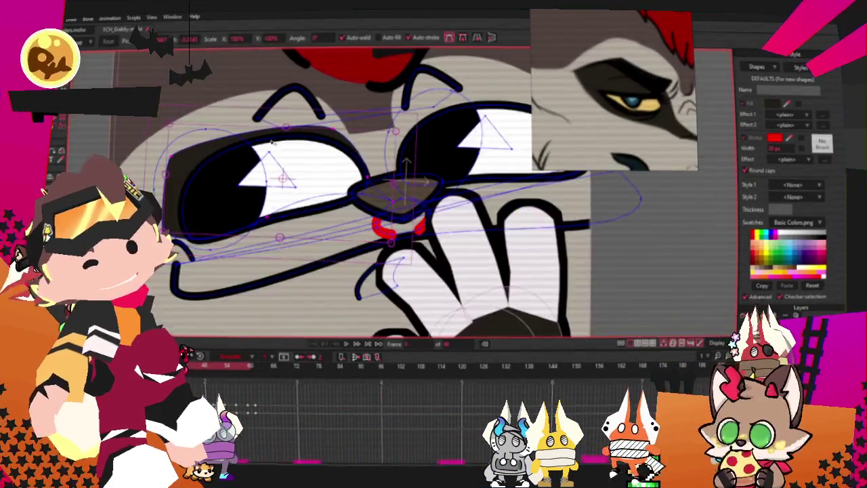
scroll(248, 129, "up", 3)
key("Up")
scroll(433, 60, "down", 2)
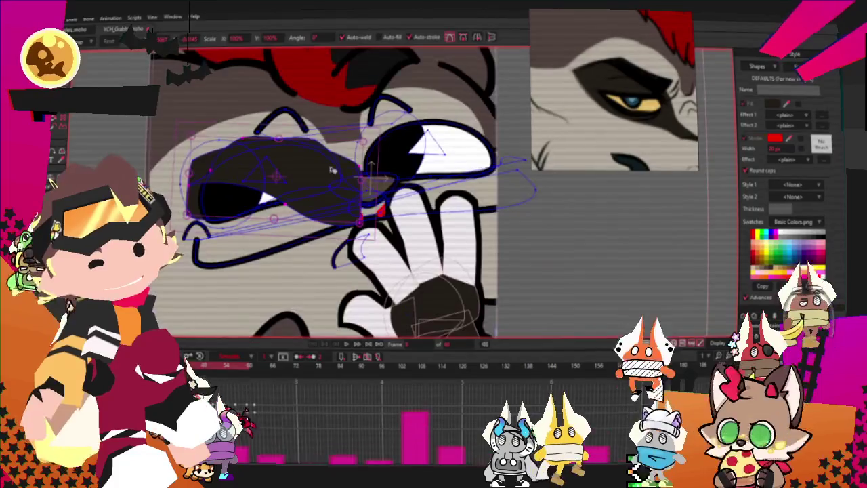
left_click(354, 130)
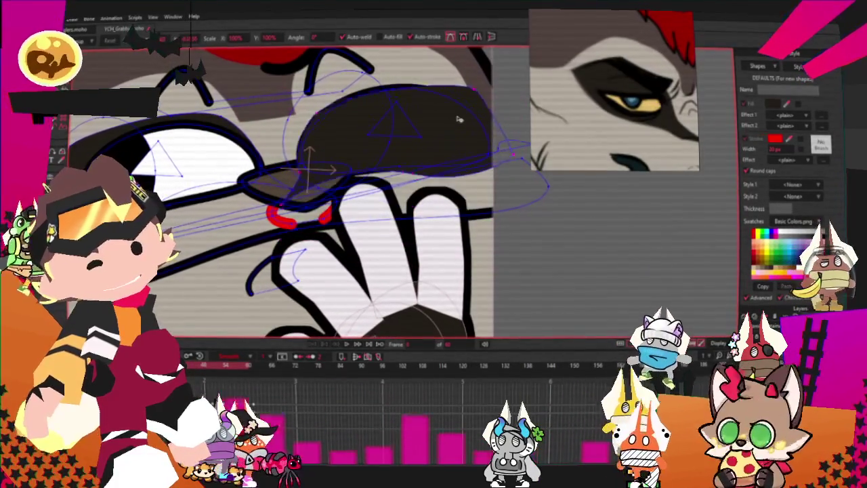
key("q")
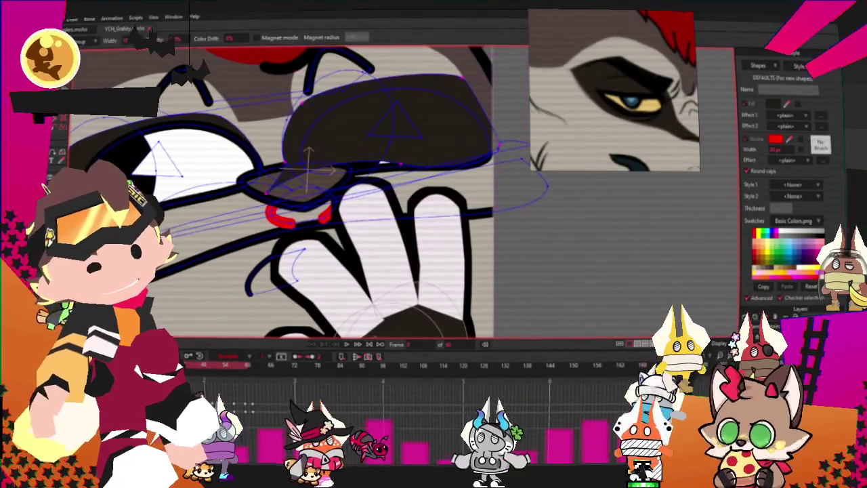
left_click(391, 91)
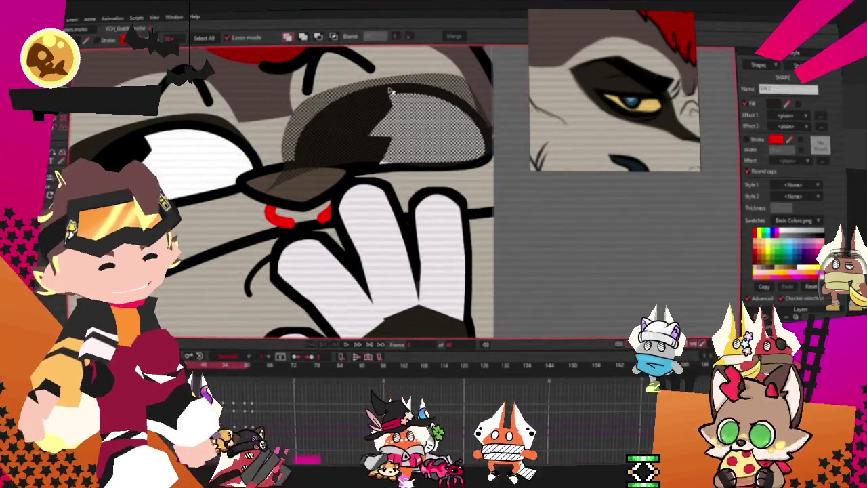
Jump forward three frames with Ctrl+Right to check the face.
key("ctrl+Right")
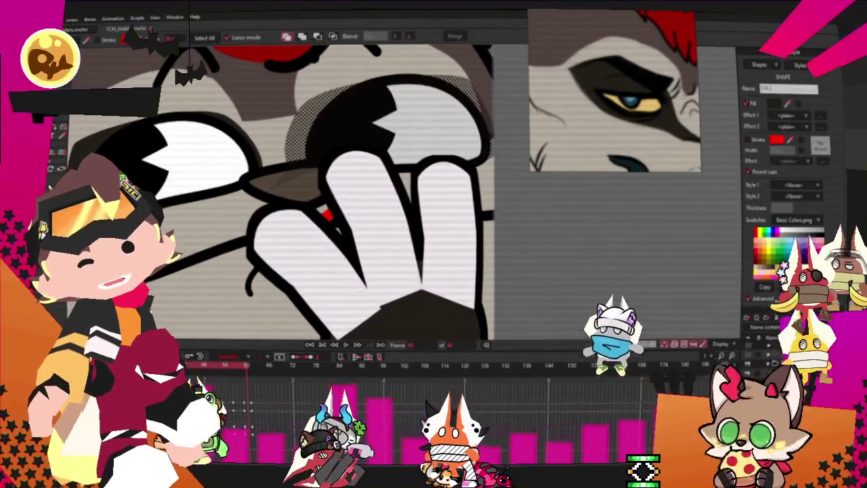
key("ctrl+Right")
key("ctrl+Right")
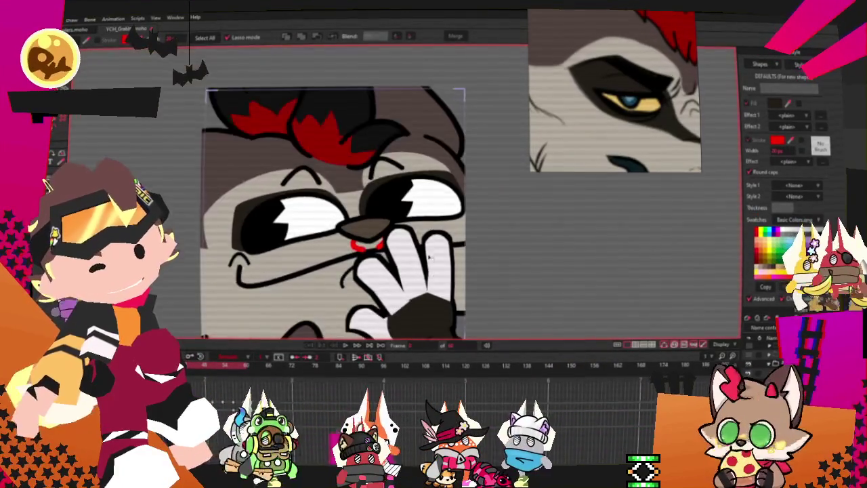
key("ctrl+Right")
key("ctrl+Right")
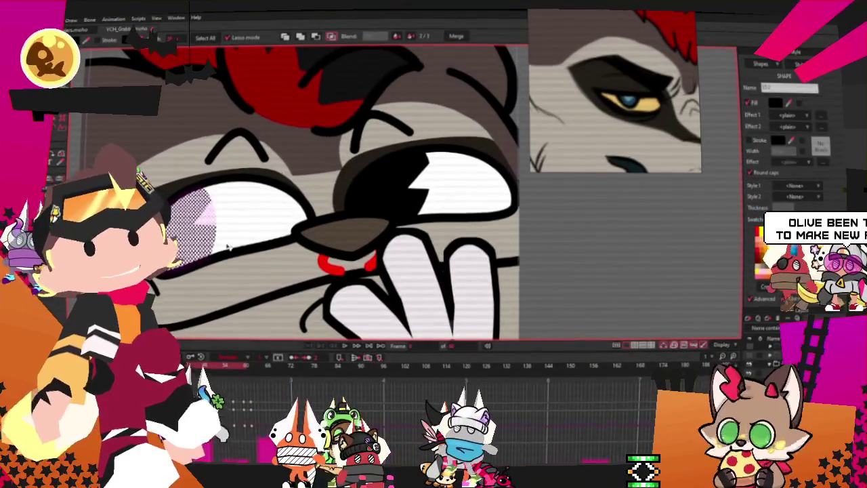
left_click(214, 240)
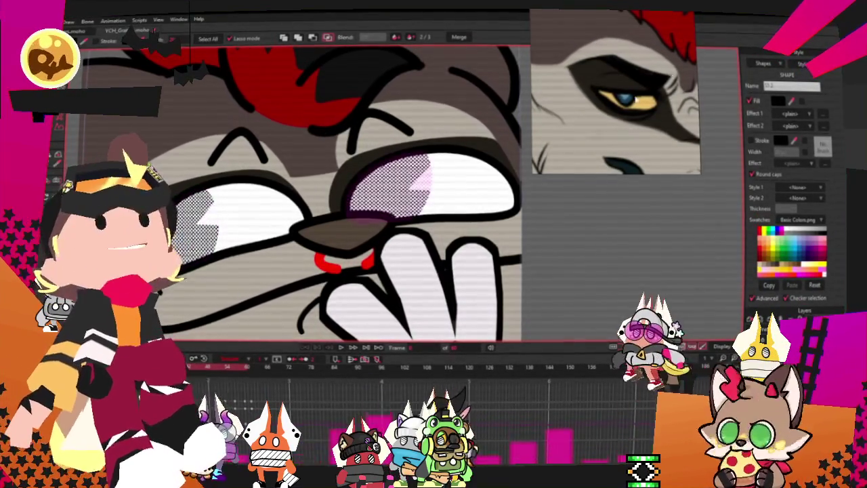
Eyedrop the reference's light blue for the irises and yellow for the rest of both eyes.
scroll(643, 90, "up", 2)
scroll(644, 90, "up", 2)
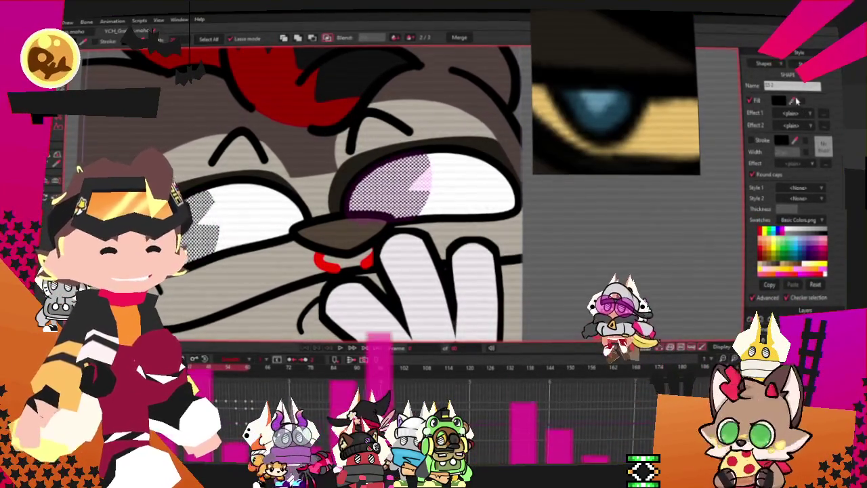
left_click(662, 108)
left_click(596, 101)
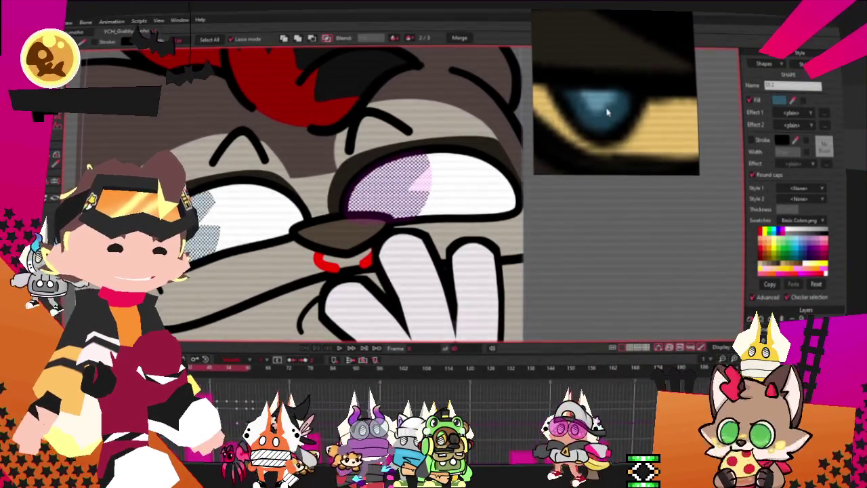
left_click(788, 102)
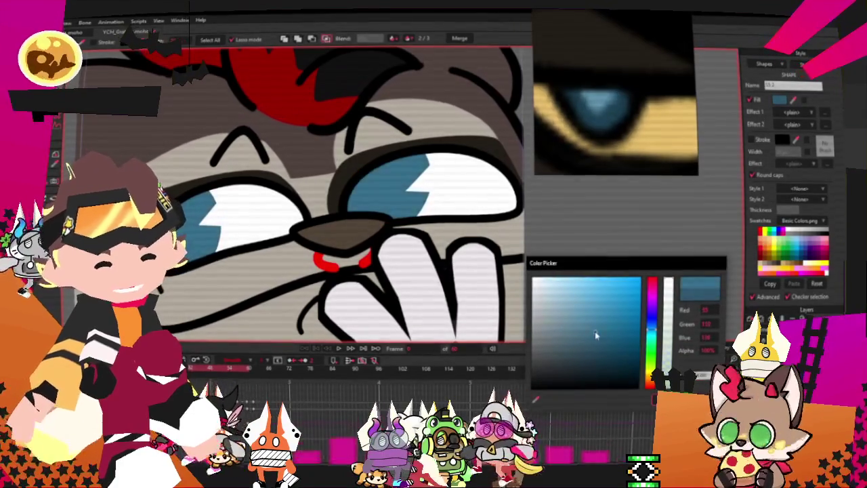
left_click(271, 216)
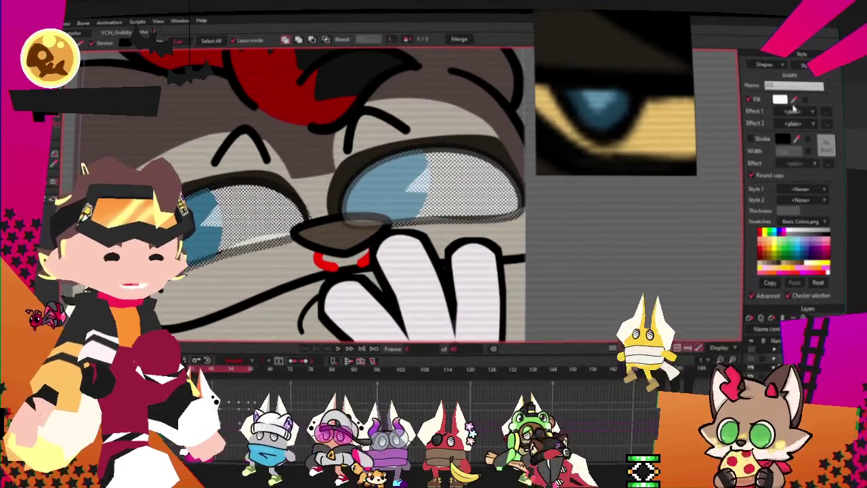
left_click(686, 124)
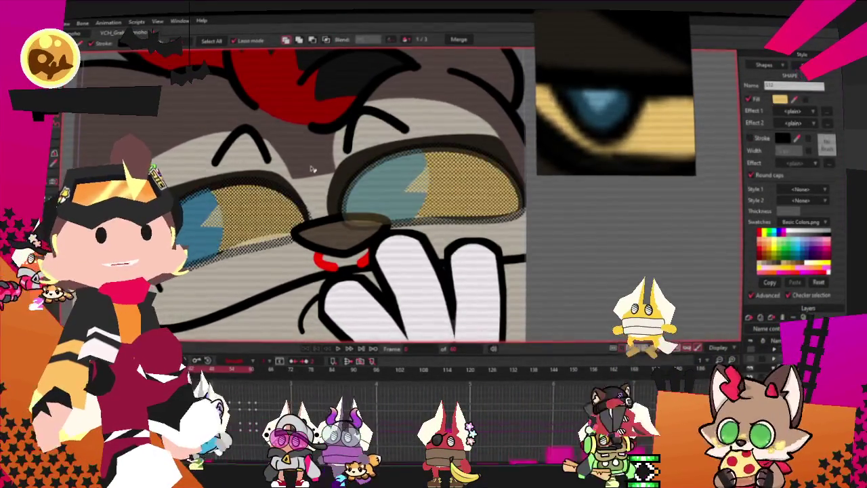
scroll(313, 177, "down", 5)
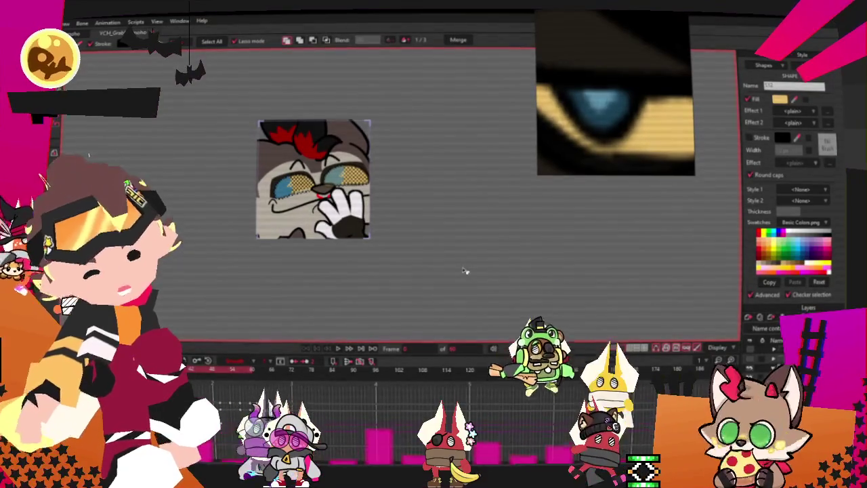
Zoom in and preview the face animation, then switch to Transform Points (T) for the eye curves.
scroll(270, 116, "up", 2)
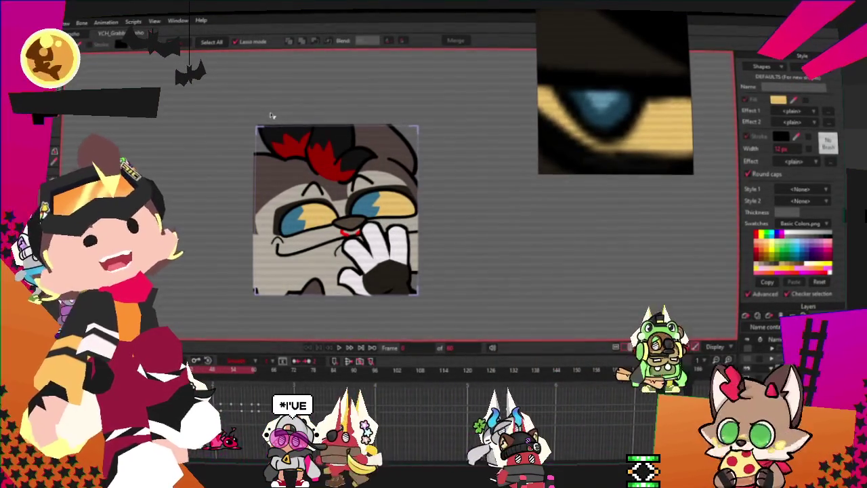
scroll(312, 189, "up", 1)
scroll(313, 189, "up", 1)
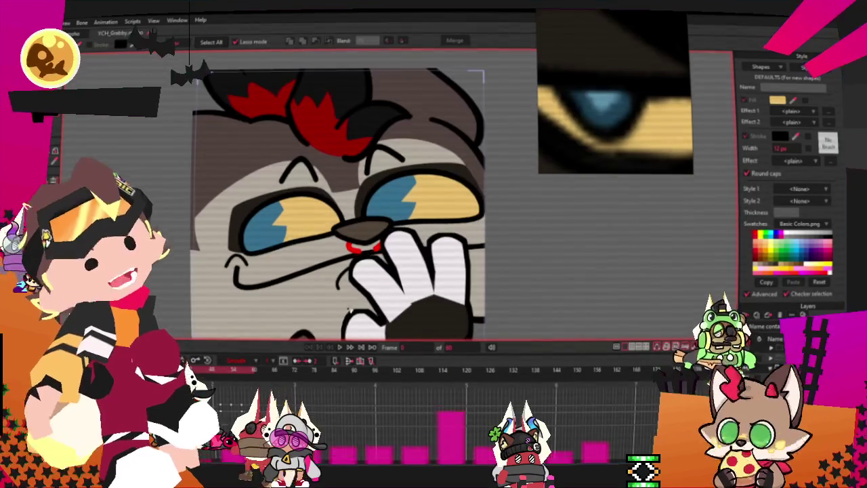
left_click(339, 347)
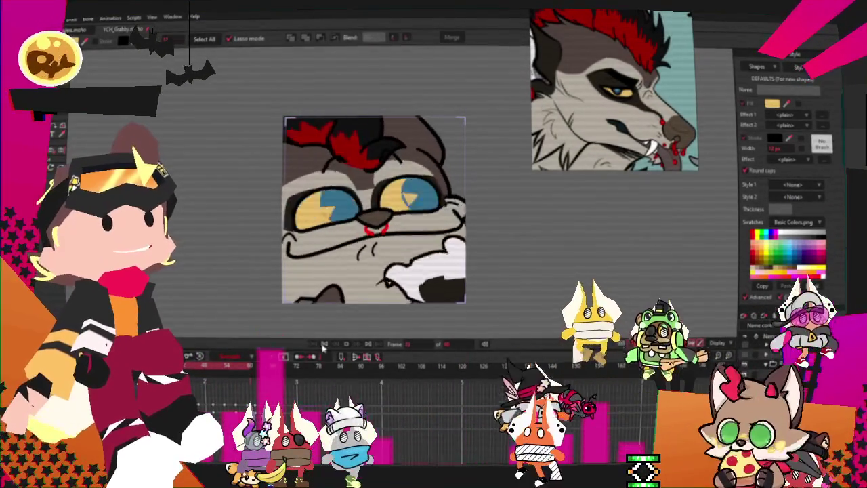
key("t")
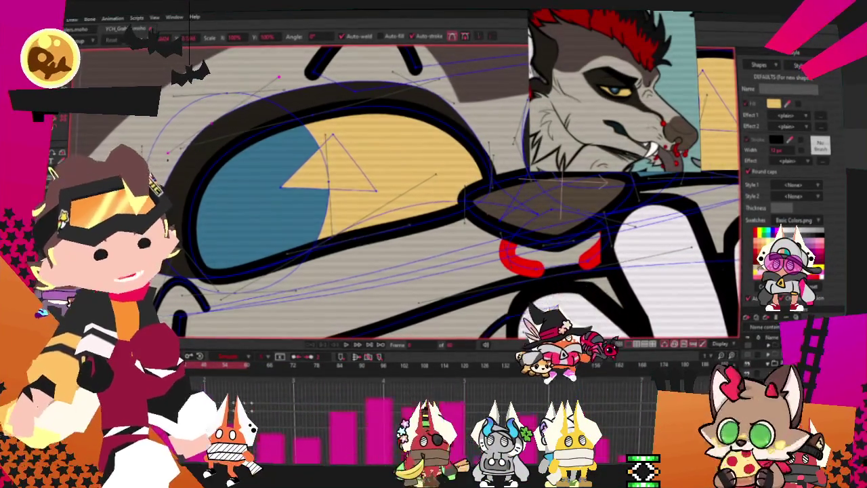
Drag the eye's top curve point upward to raise its upper edge, then bring the other eye into view.
scroll(422, 155, "up", 2)
scroll(423, 155, "up", 1)
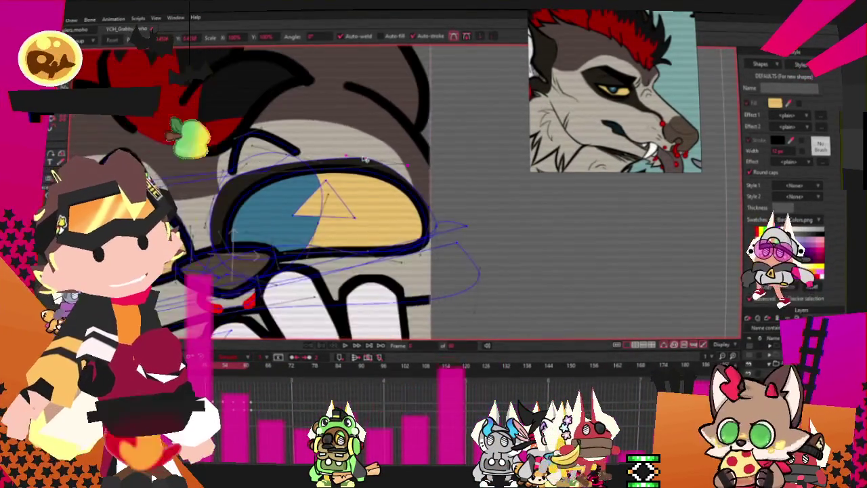
scroll(398, 138, "down", 1)
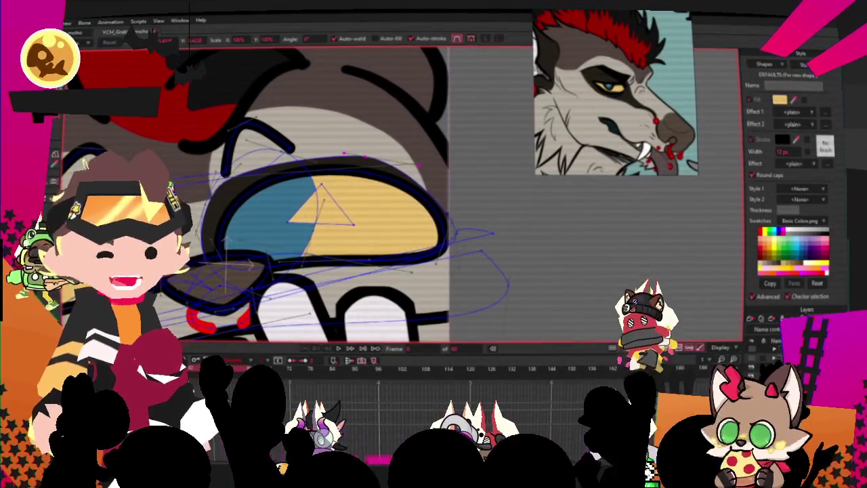
scroll(227, 210, "up", 1)
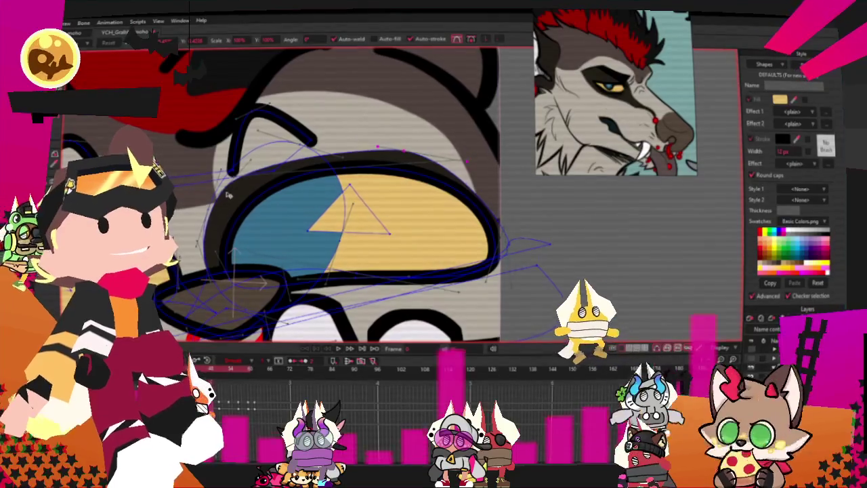
left_click_drag(228, 195, 232, 169)
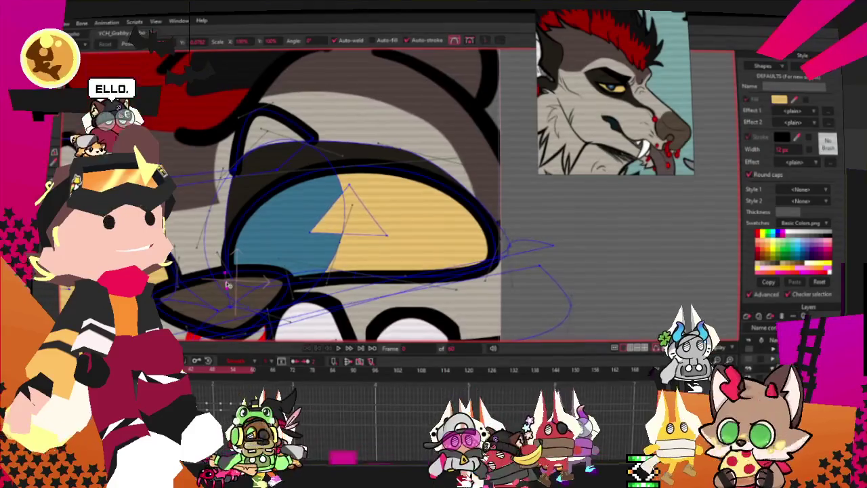
left_click_drag(225, 286, 226, 202)
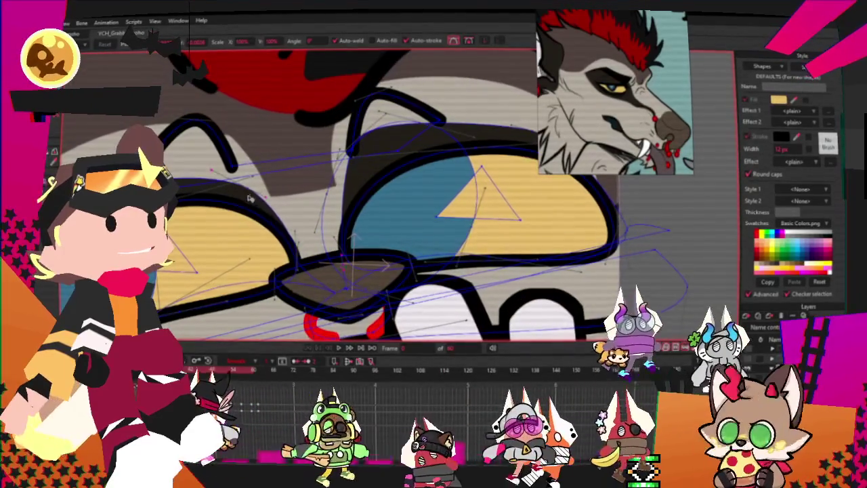
scroll(226, 201, "down", 3)
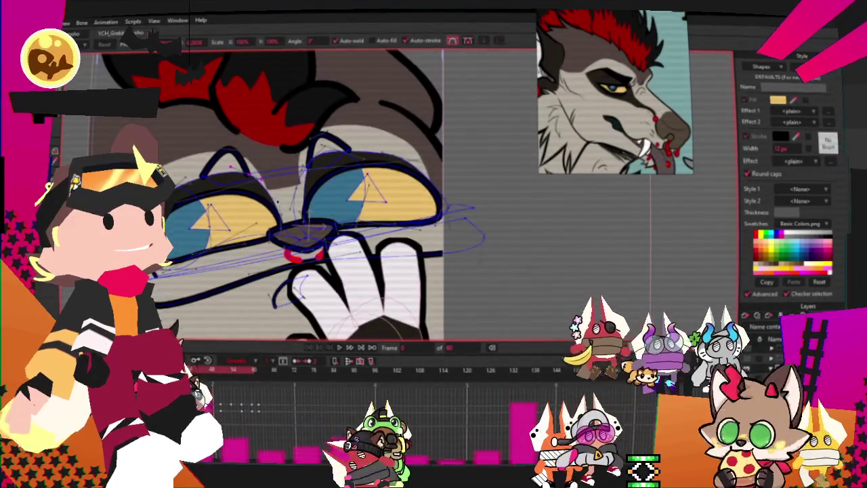
scroll(283, 209, "down", 2)
scroll(282, 209, "down", 2)
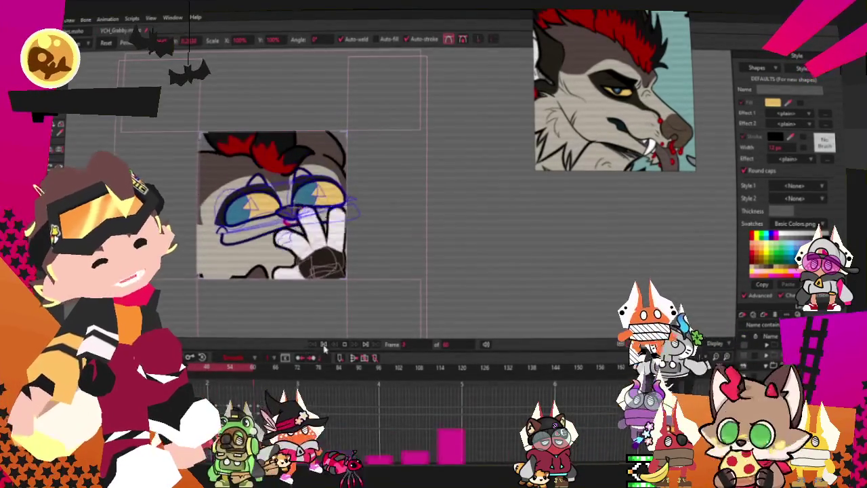
Zoom around the eyes and replay the face animation to check the reshaped eye curves.
scroll(342, 298, "up", 3)
scroll(349, 290, "up", 3)
scroll(355, 281, "up", 3)
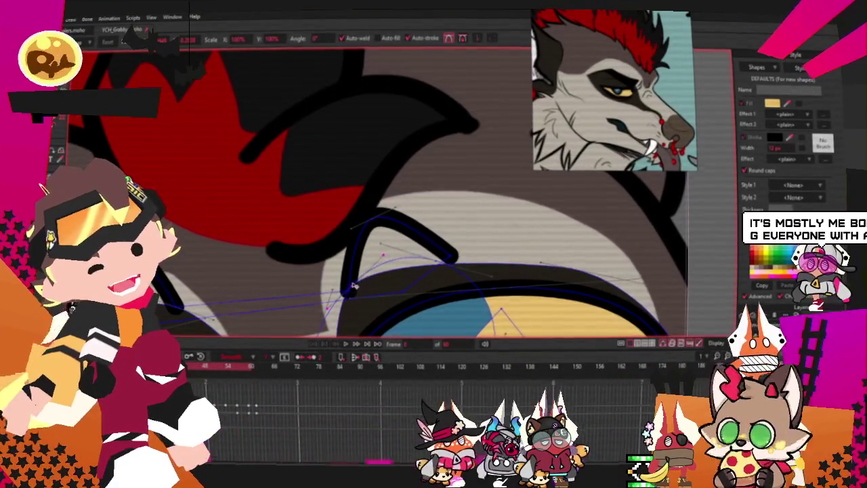
scroll(362, 275, "down", 2)
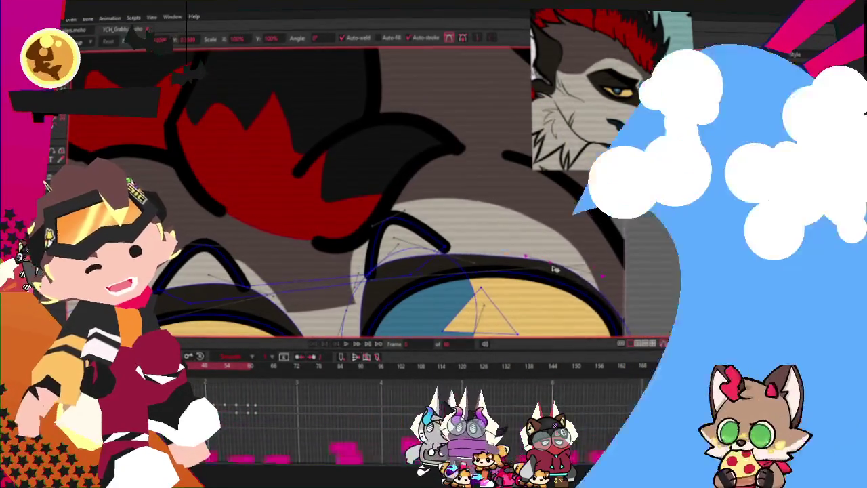
scroll(381, 278, "up", 2)
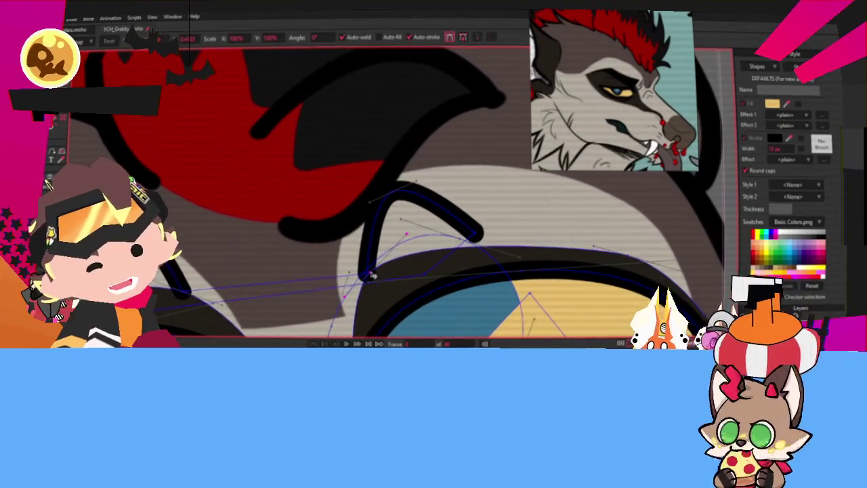
scroll(407, 237, "down", 2)
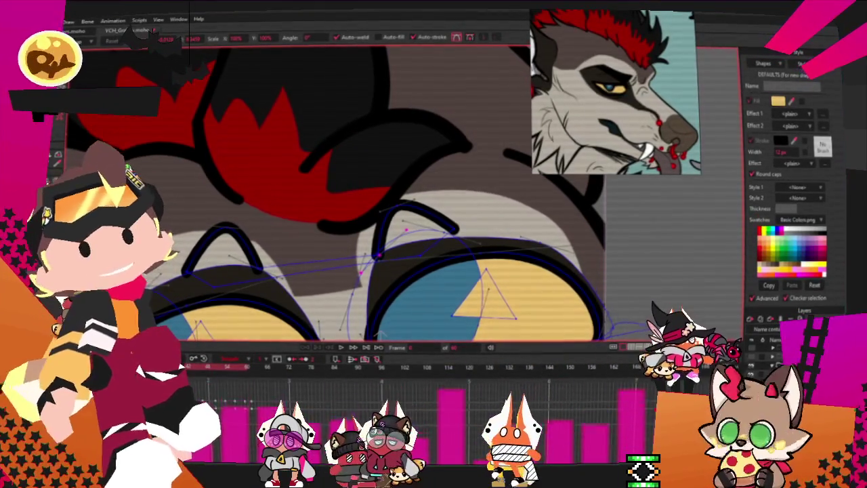
scroll(305, 203, "down", 3)
scroll(305, 203, "up", 2)
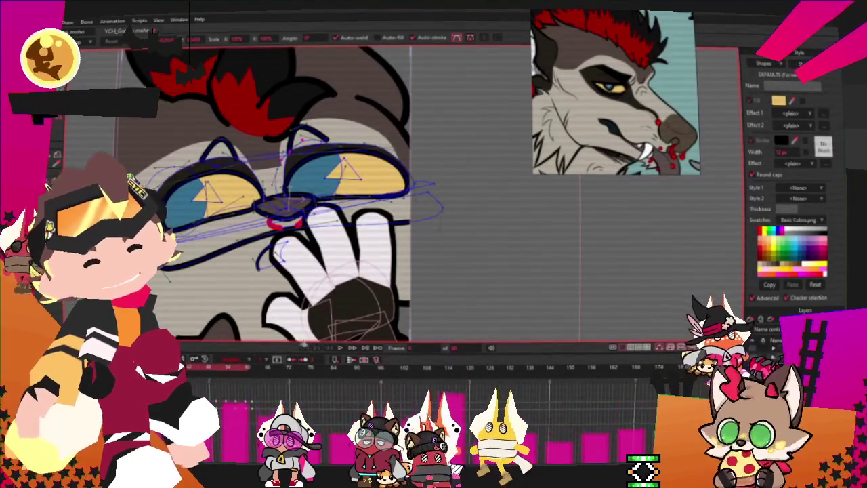
left_click(340, 347)
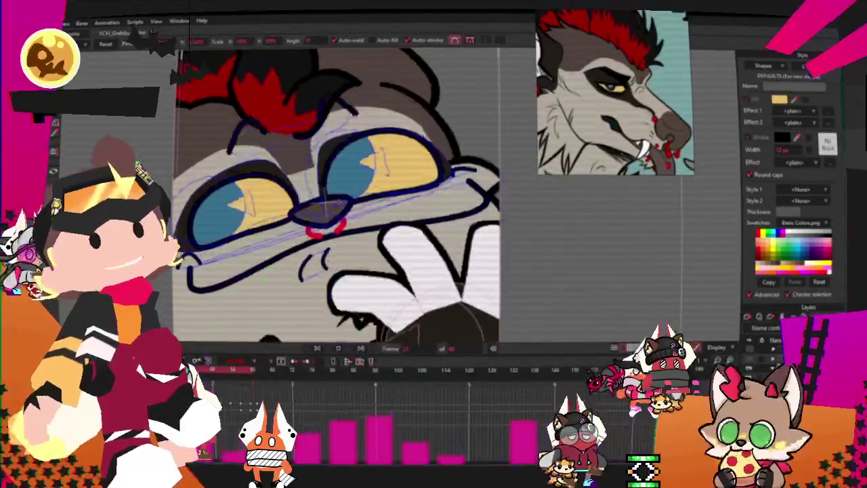
scroll(517, 200, "down", 2)
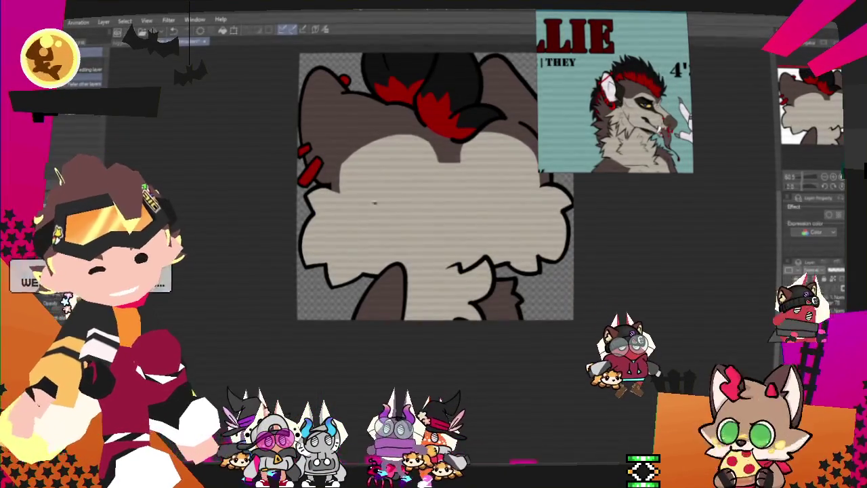
Paint a dark brown shading stroke across the fur, redoing it at a steeper angle.
scroll(373, 185, "up", 3)
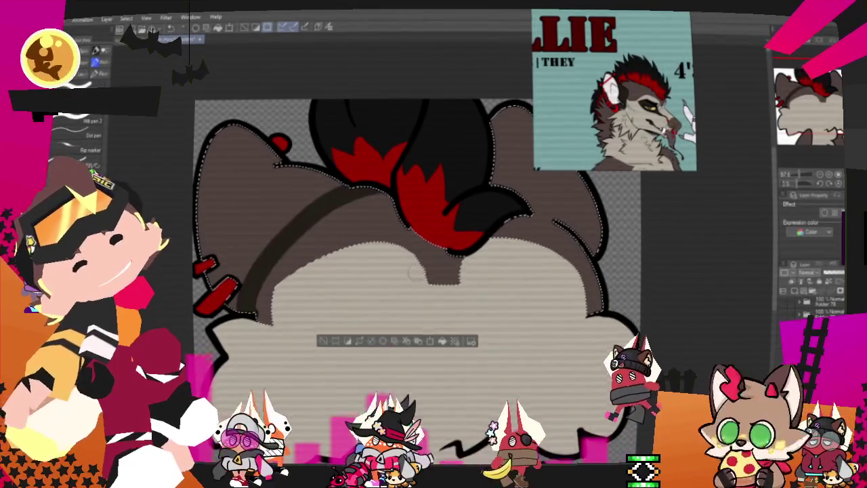
left_click_drag(240, 314, 471, 263)
key("ctrl+z")
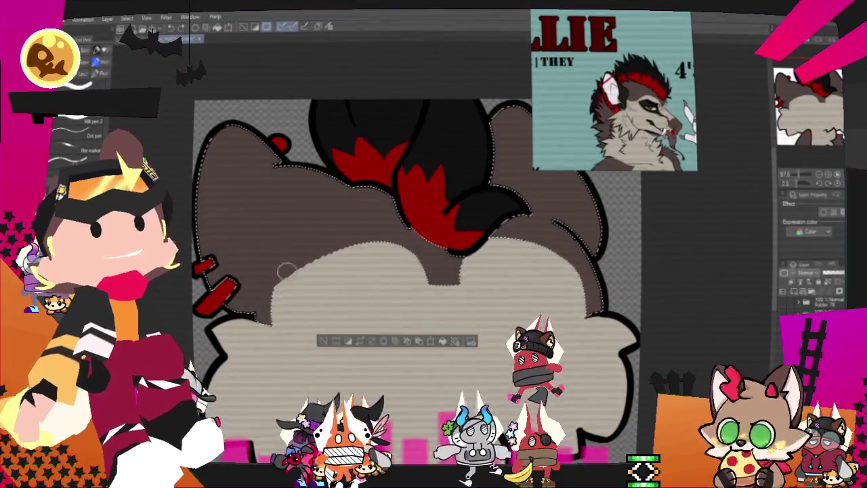
left_click_drag(250, 310, 369, 171)
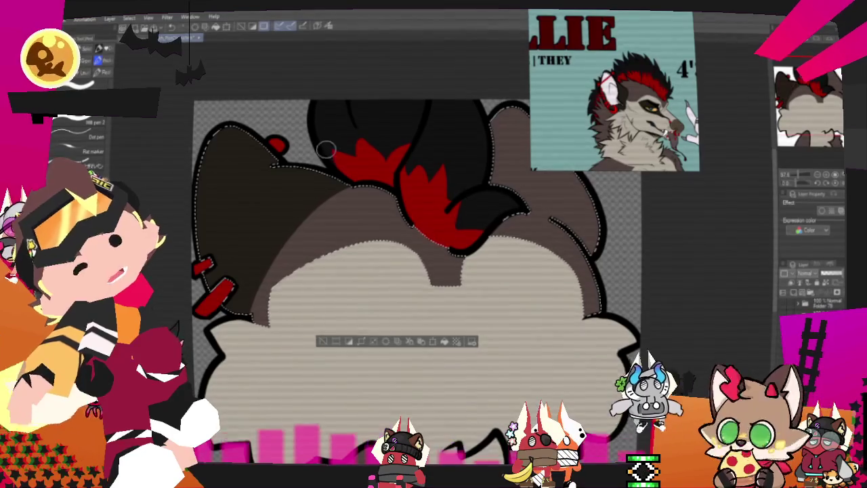
Darken the lighter brown inside the ear with a dark brown stroke.
scroll(454, 198, "right", 3)
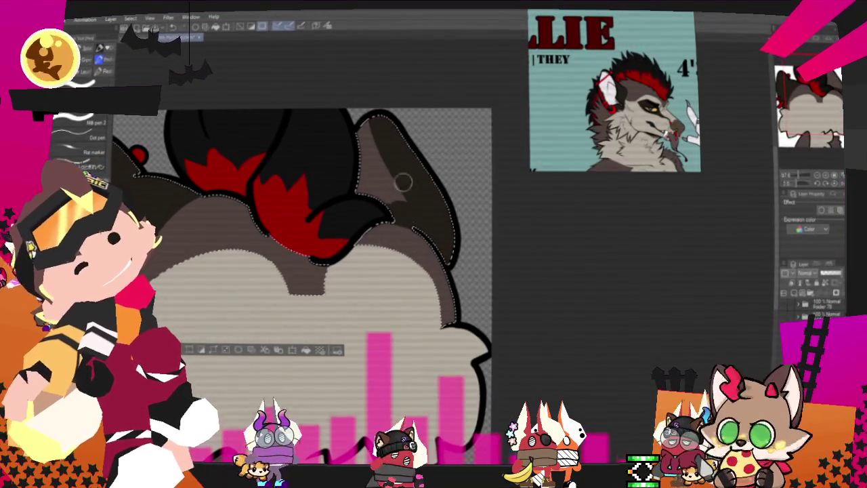
left_click_drag(394, 157, 355, 163)
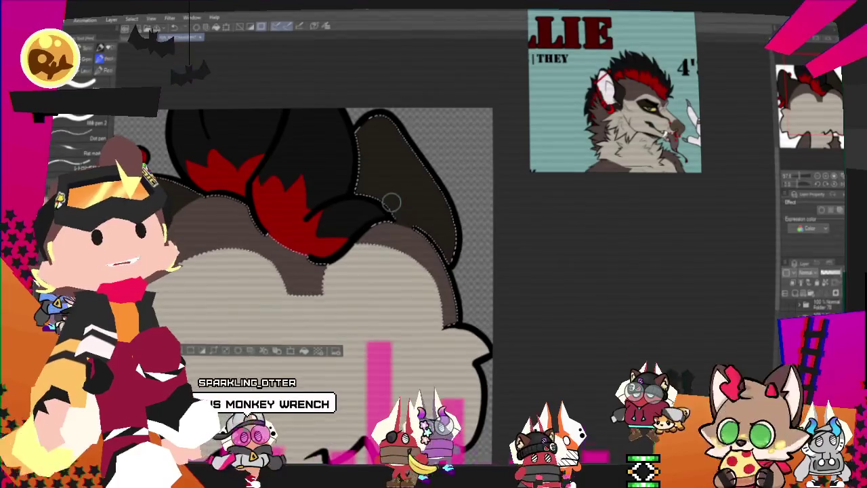
scroll(393, 213, "down", 1)
scroll(386, 215, "down", 1)
scroll(359, 221, "down", 1)
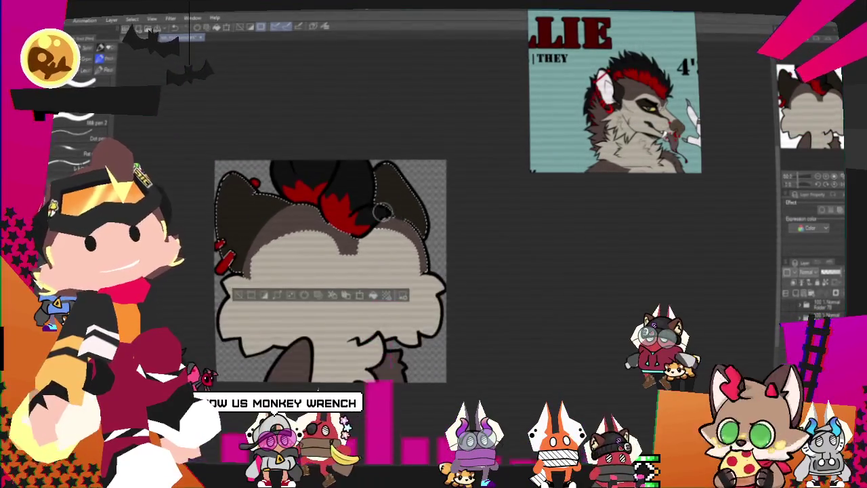
scroll(314, 229, "down", 1)
scroll(314, 229, "up", 1)
scroll(285, 216, "up", 1)
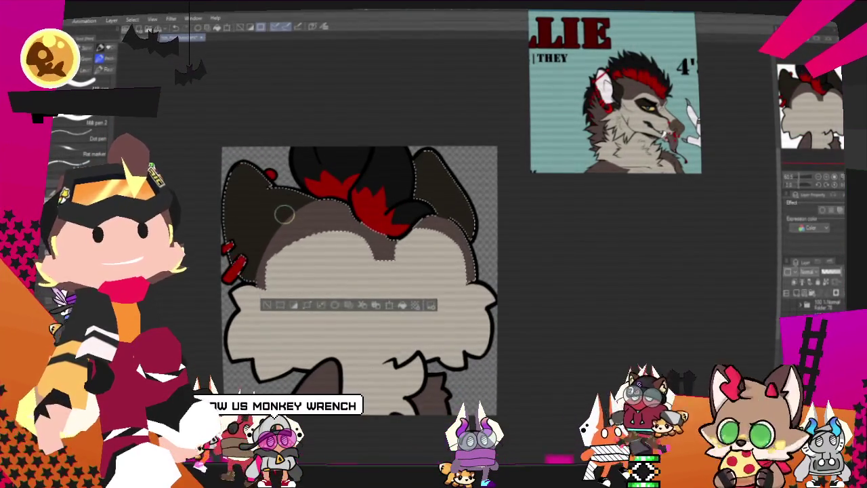
scroll(306, 211, "up", 1)
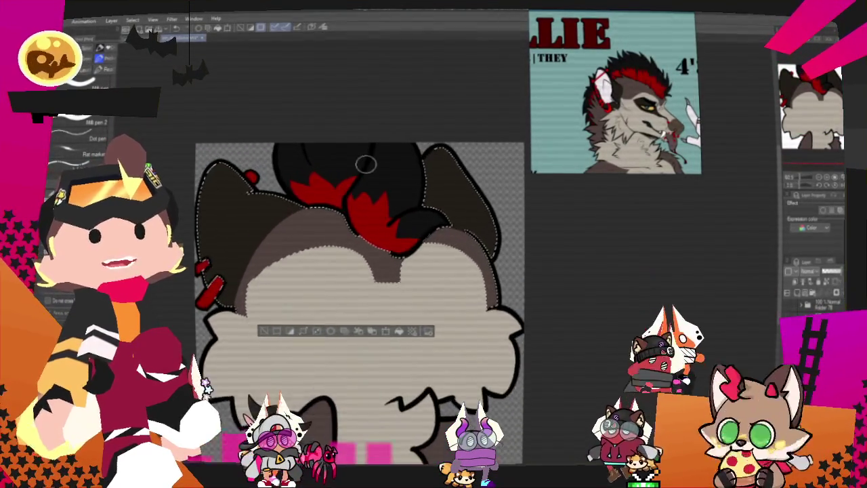
scroll(365, 164, "up", 1)
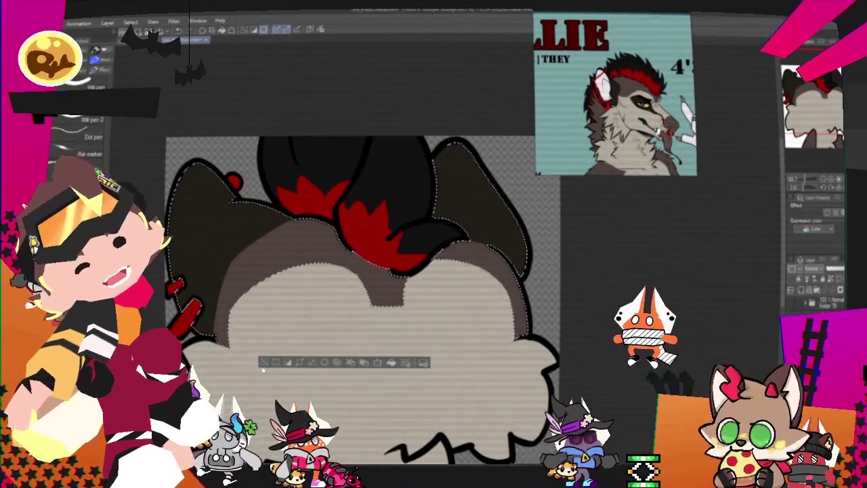
Deselect the head and inspect the finished dark ear and hair shading.
key("ctrl+d")
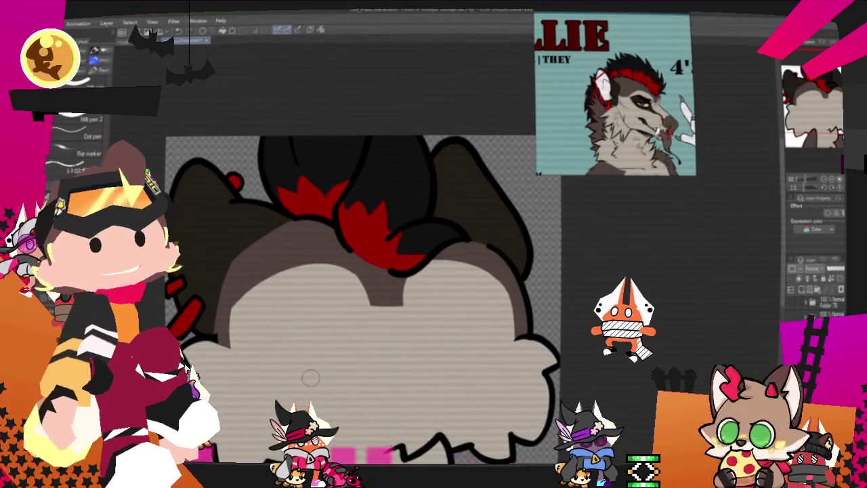
scroll(434, 337, "down", 2)
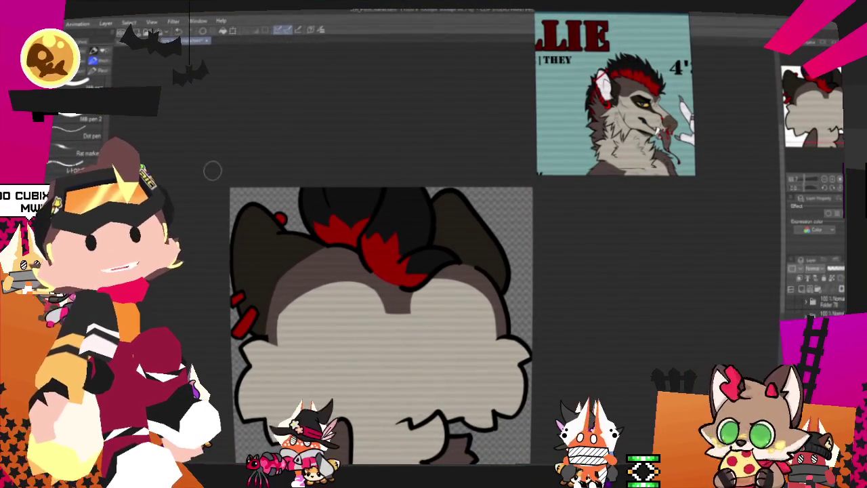
scroll(237, 178, "up", 2)
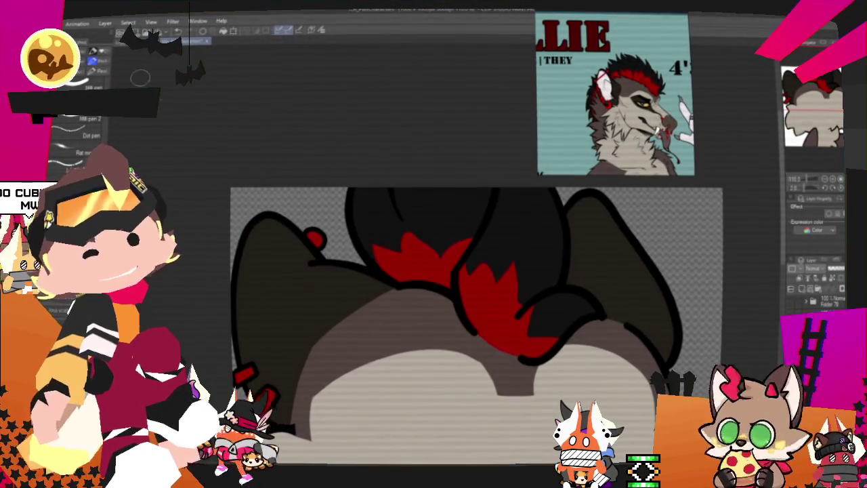
scroll(296, 93, "down", 2)
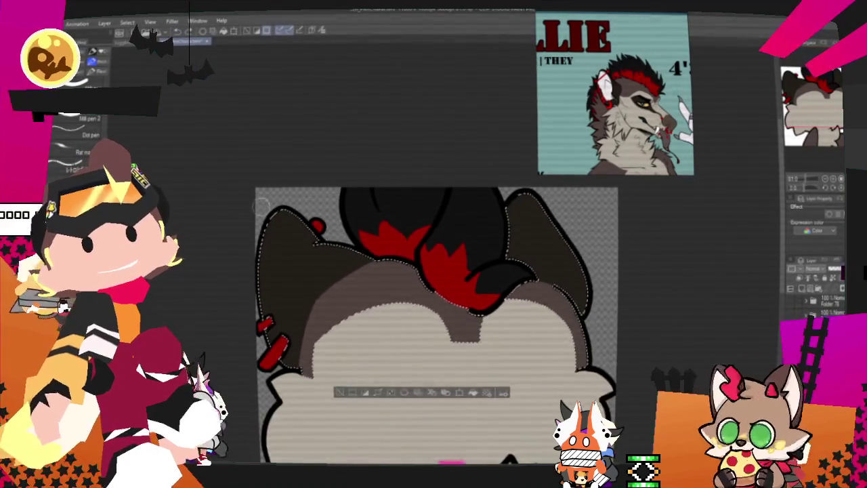
scroll(294, 252, "up", 3)
scroll(326, 169, "down", 1)
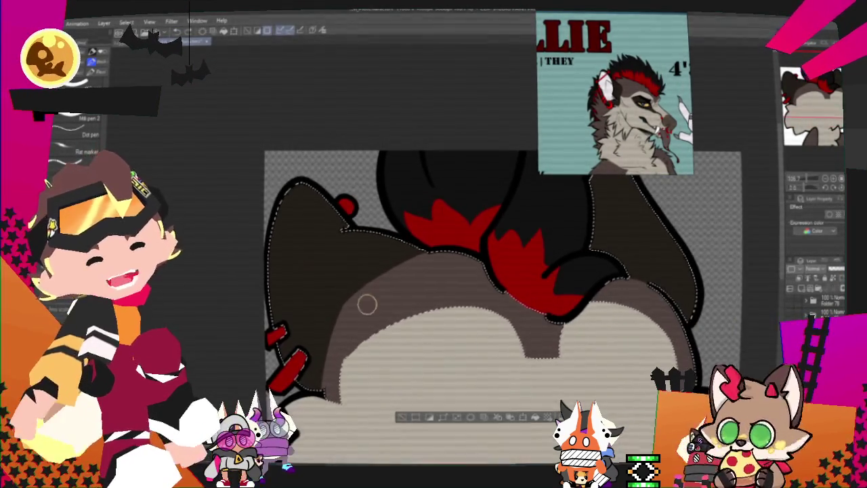
scroll(364, 309, "up", 2)
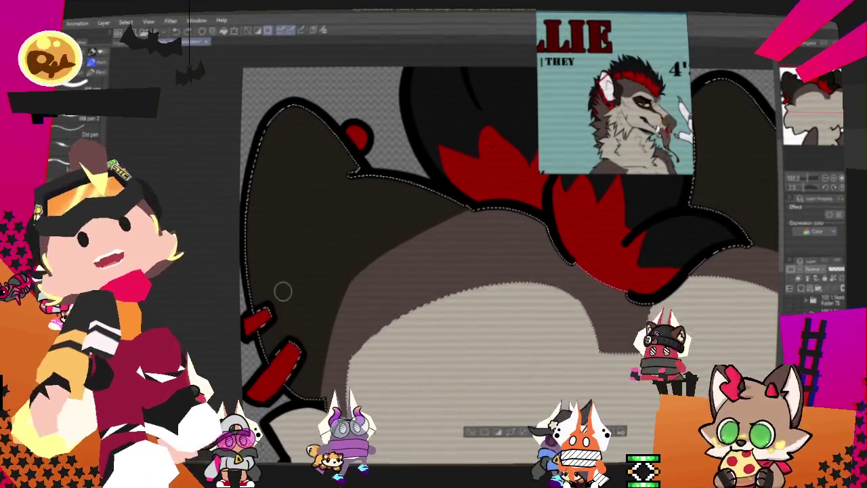
scroll(660, 180, "up", 2)
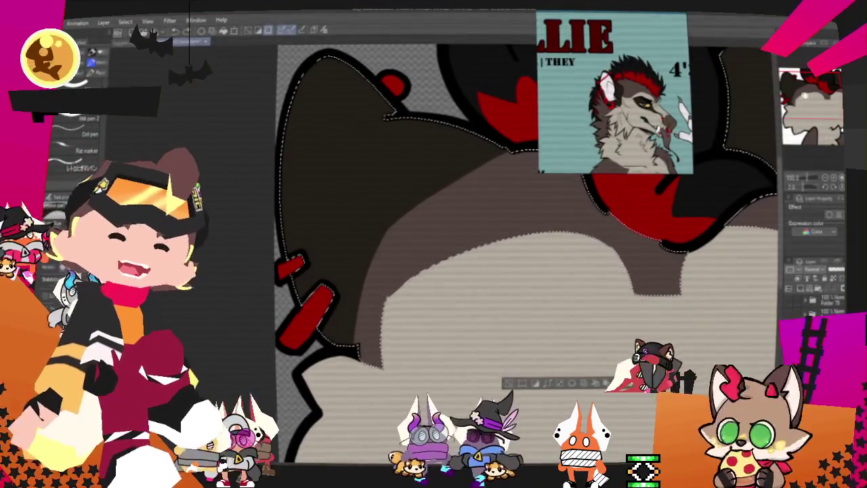
scroll(660, 180, "down", 2)
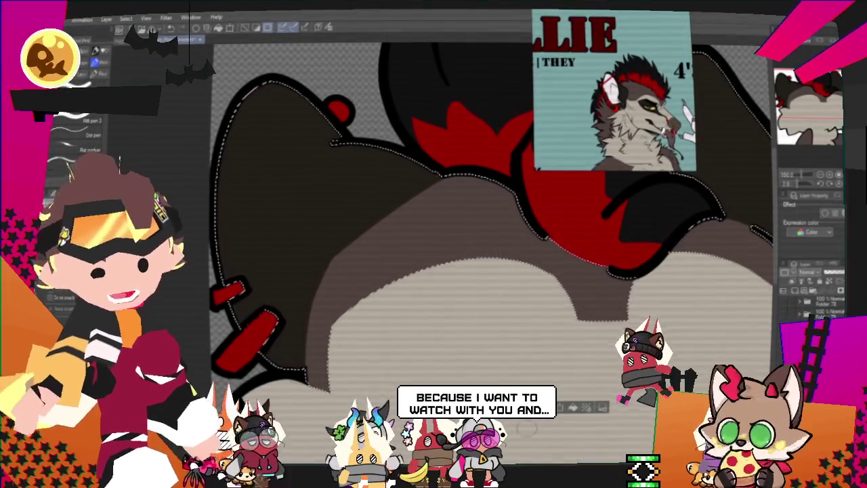
scroll(444, 313, "down", 3)
scroll(444, 313, "down", 2)
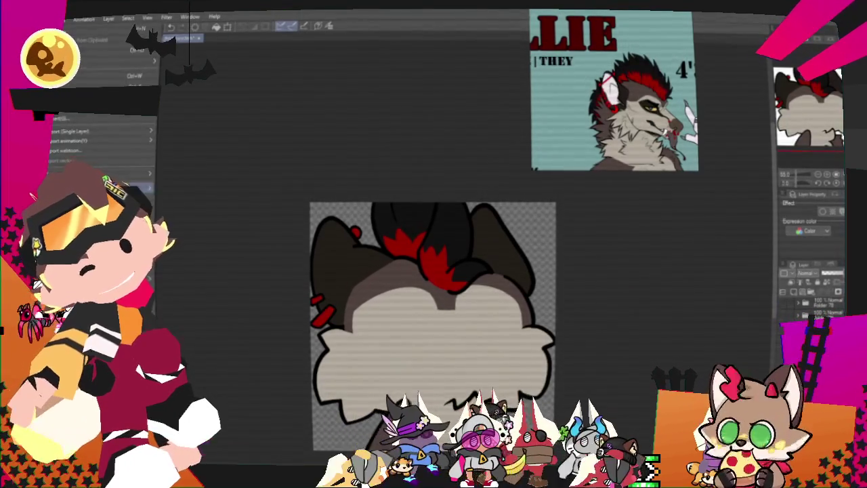
Export the repainted artwork as a single-layer image and return to Moho.
right_click(155, 123)
left_click(208, 155)
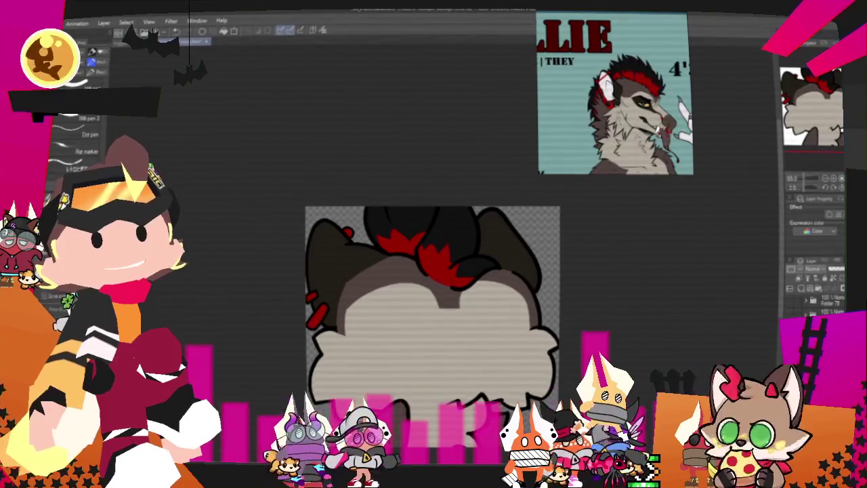
key("alt+Tab")
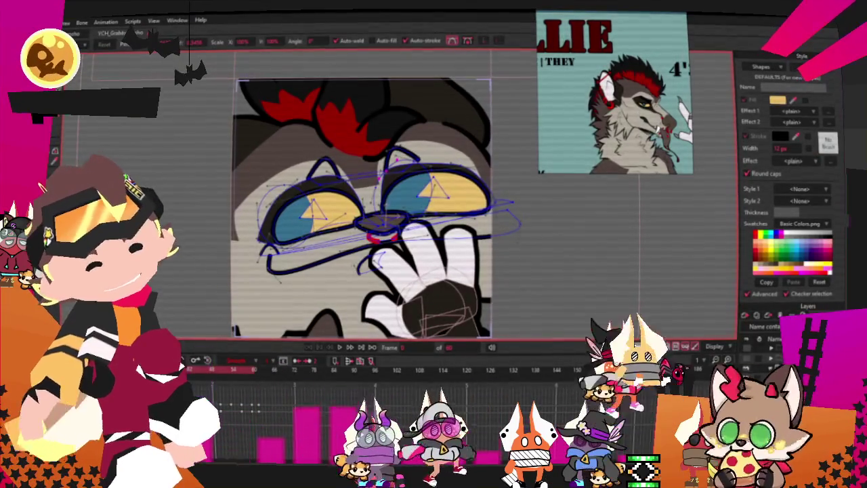
left_click(341, 347)
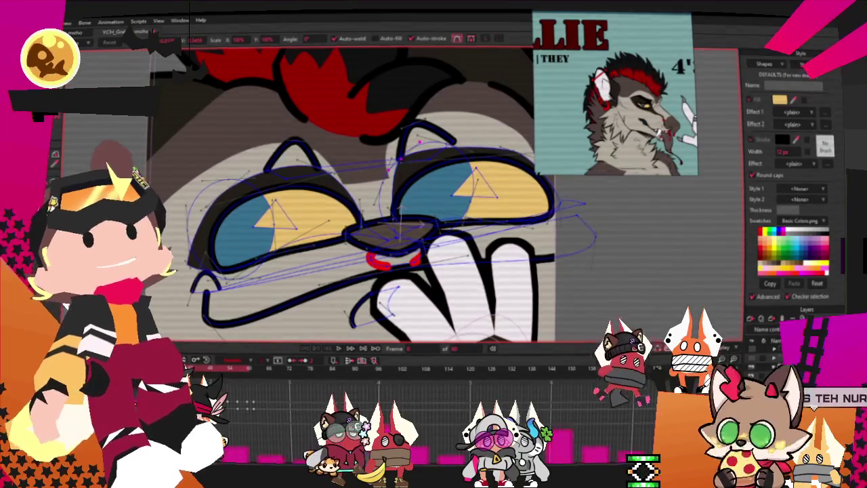
Play the animation, then reshape the brow curve above the eyes at frame 25.
key("space")
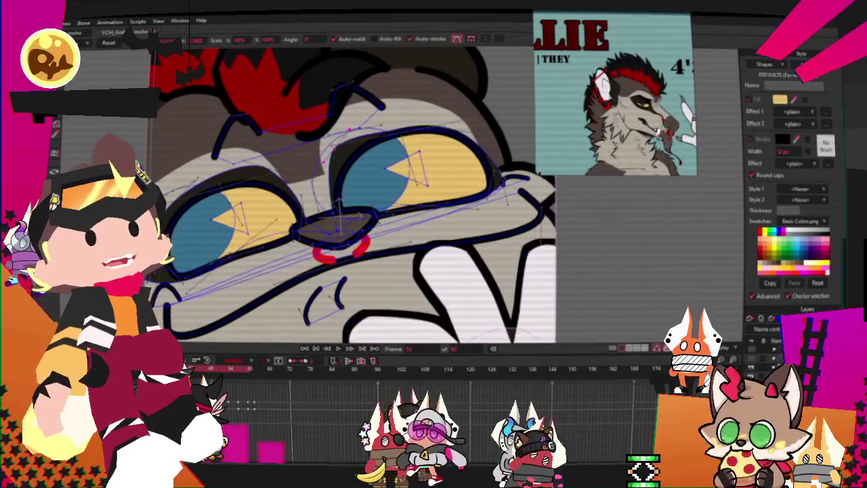
scroll(209, 132, "up", 2)
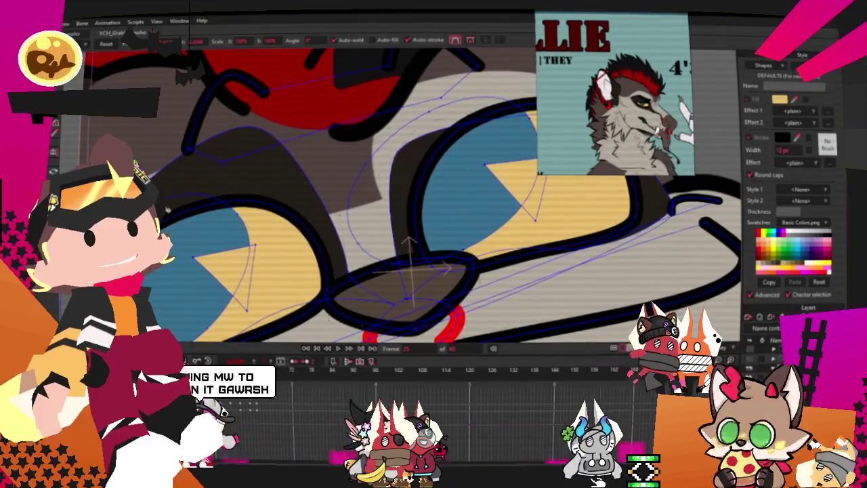
mouse_move(386, 109)
left_mouse_down()
mouse_move(352, 140)
mouse_move(267, 154)
left_mouse_up()
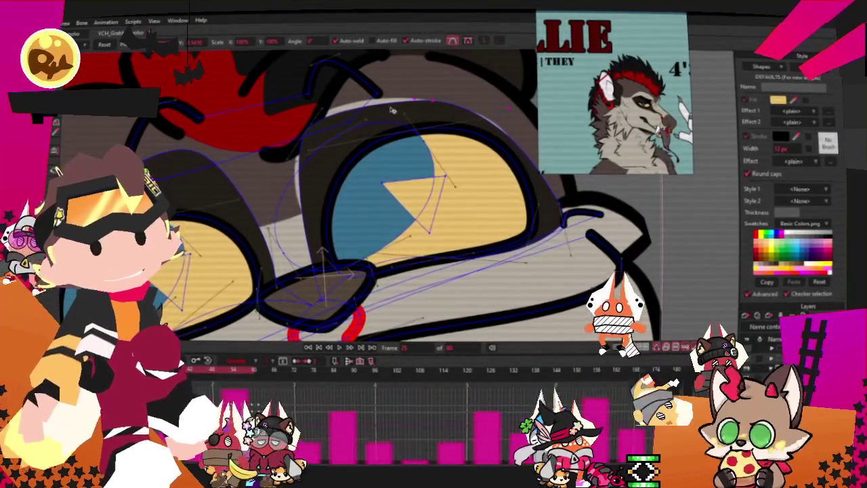
scroll(383, 113, "down", 1)
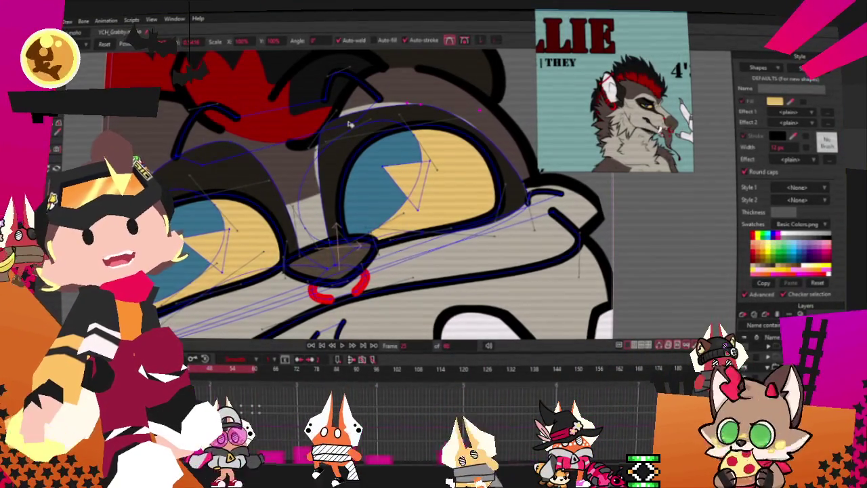
With Select Points (G) active, replay the animation and jump to a later frame to check the pose.
key("g")
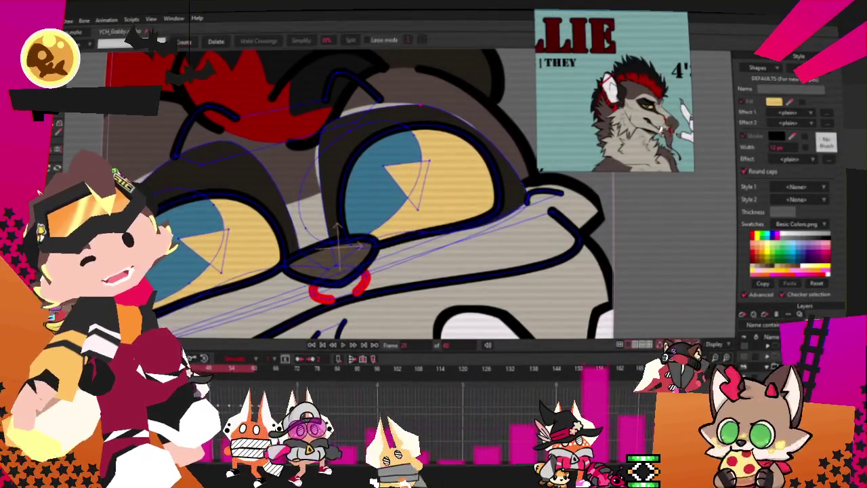
scroll(410, 157, "up", 3)
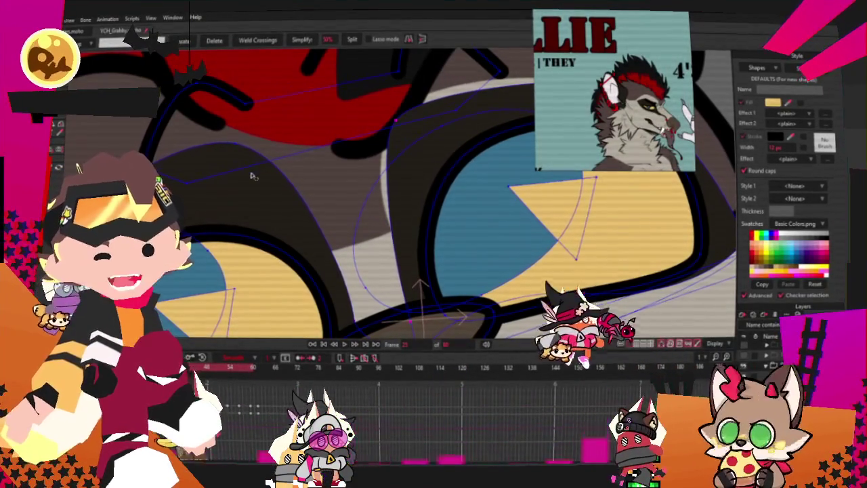
scroll(252, 178, "down", 2)
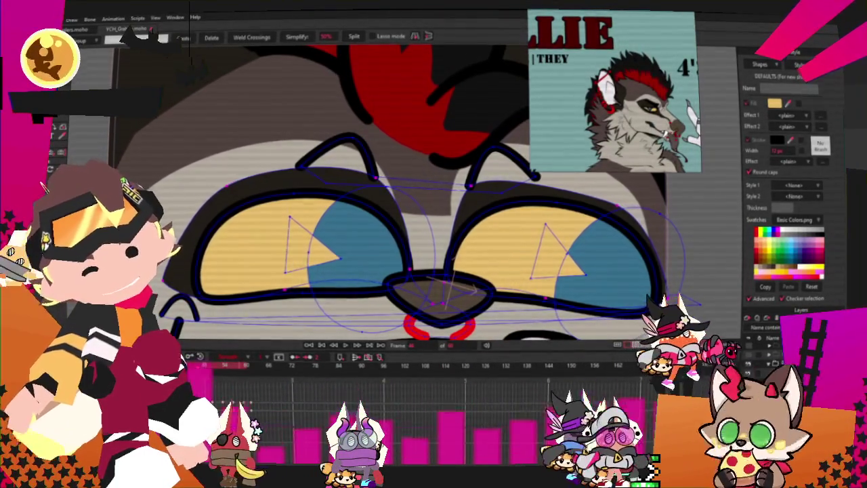
left_click(346, 346)
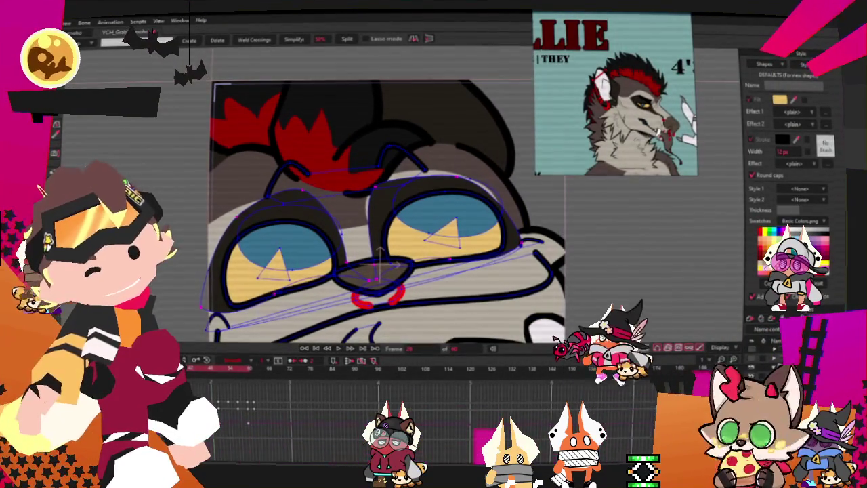
left_click(230, 372)
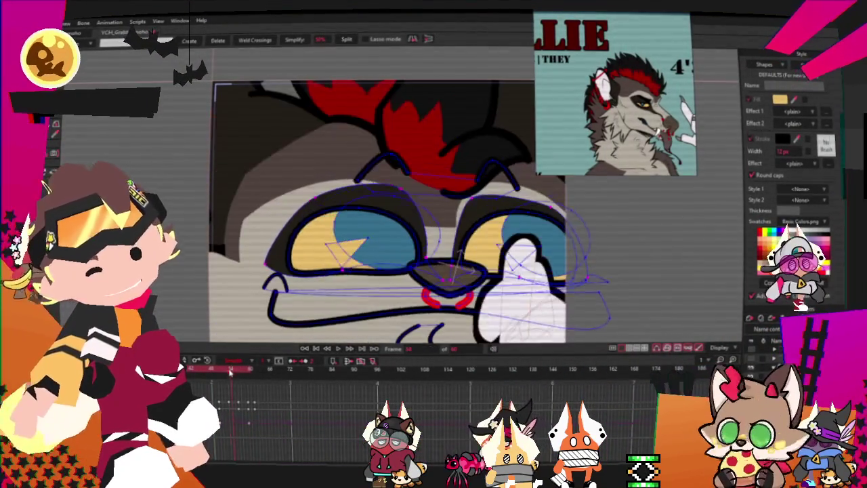
key("ctrl+Right")
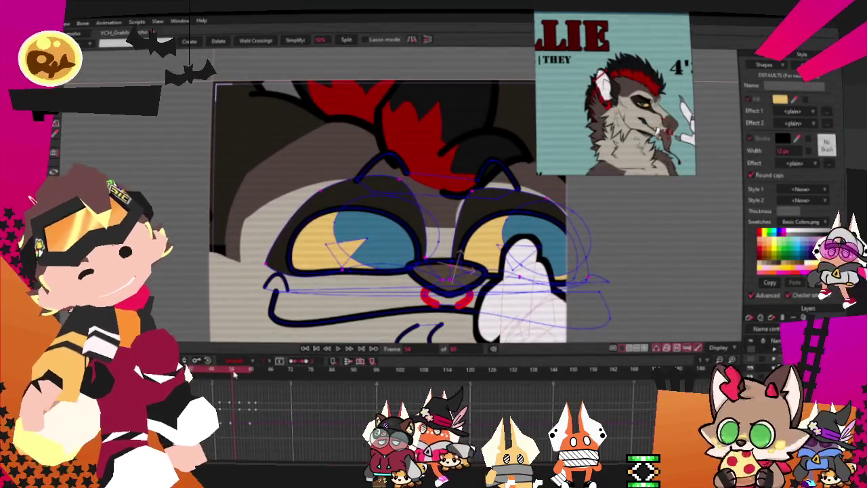
key("ctrl+Right")
key("ctrl+Right")
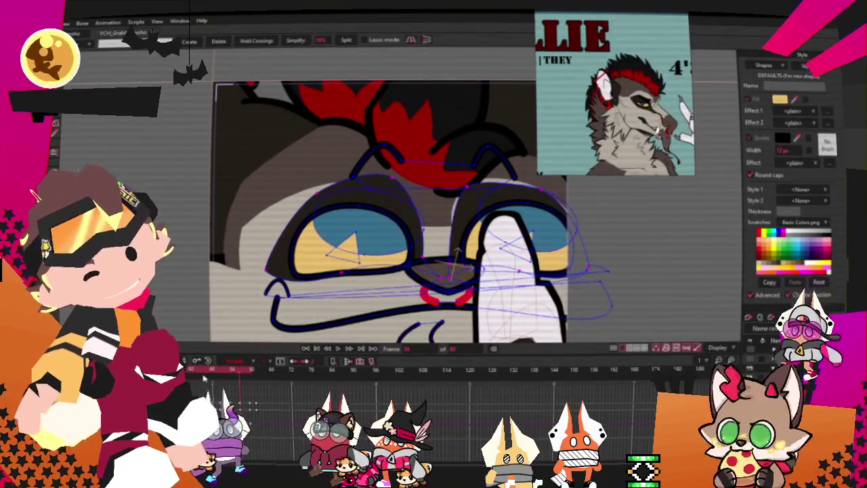
left_click_drag(203, 378, 212, 382)
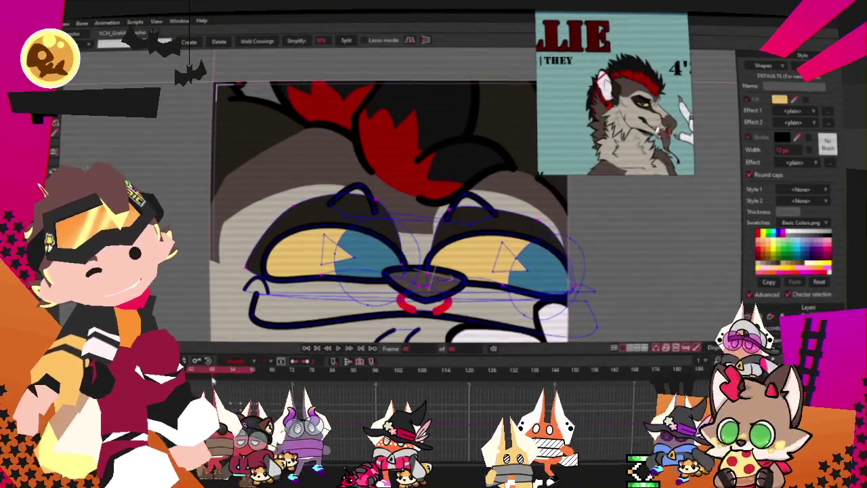
key("ctrl+Right")
key("ctrl+Right")
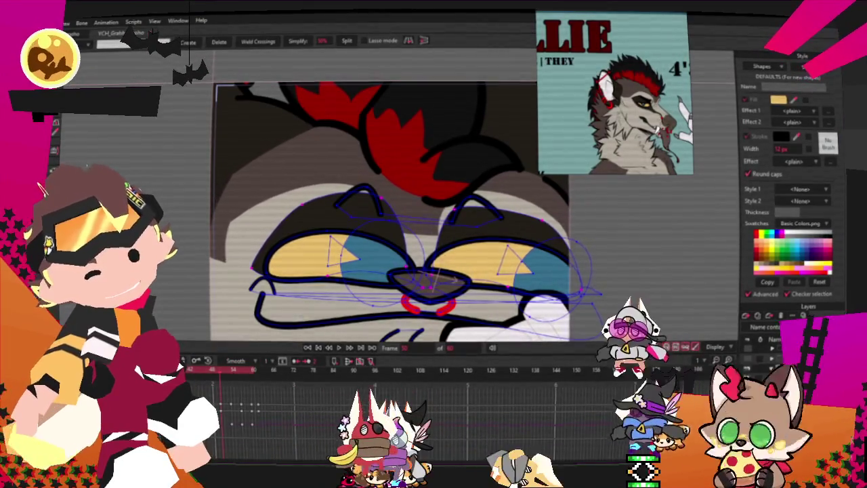
key("space")
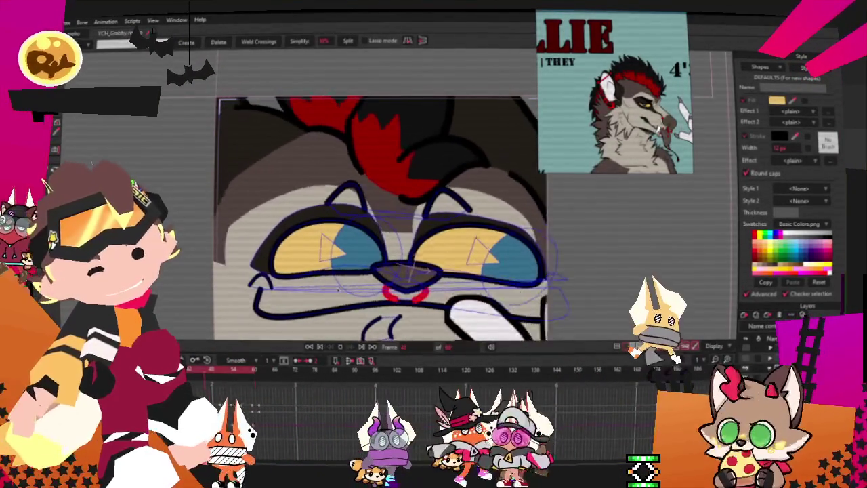
key("space")
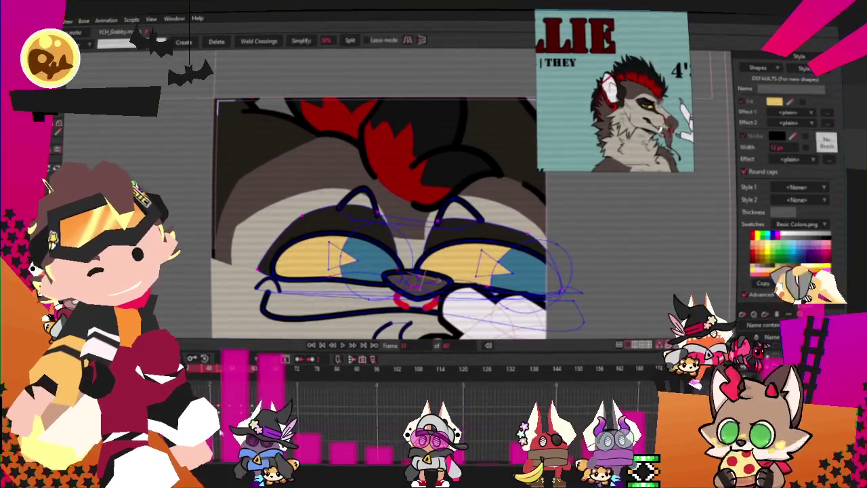
left_click(344, 347)
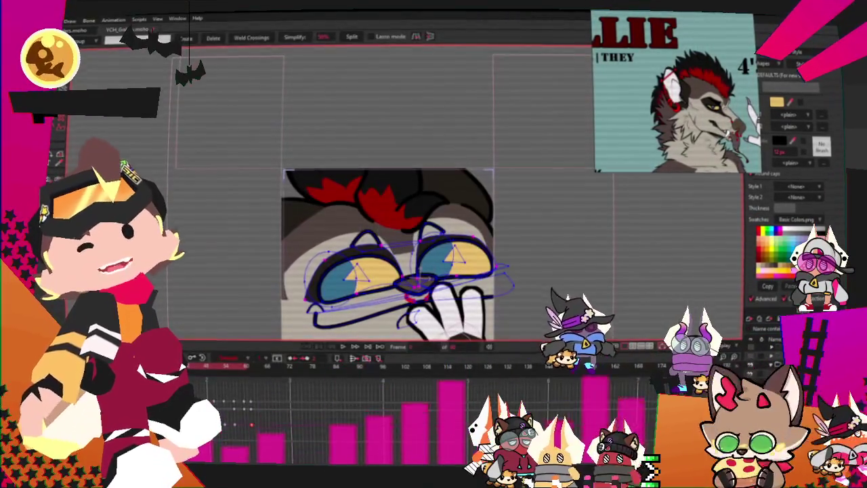
left_click(51, 21)
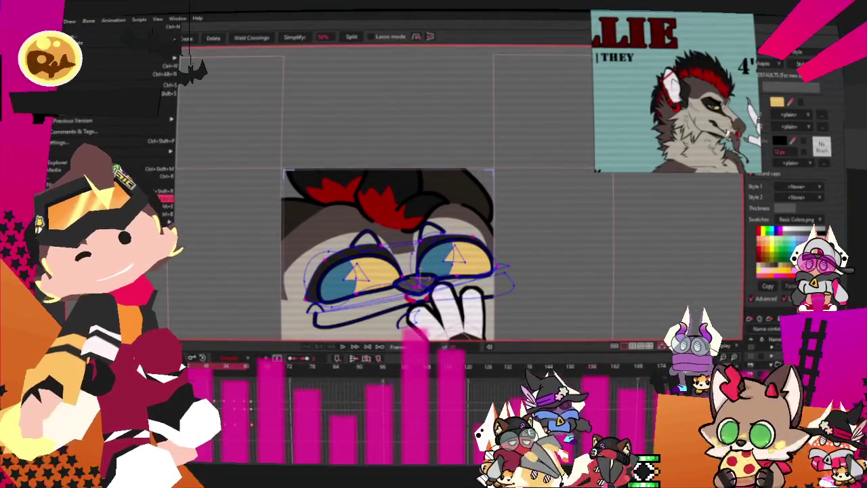
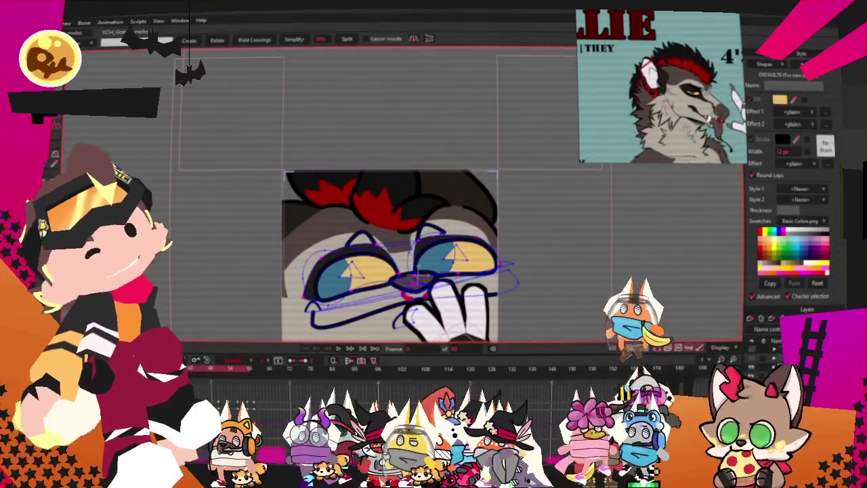
Bring up Moho's File menu to reach the Recent Files list.
key("alt+f")
mouse_move(108, 61)
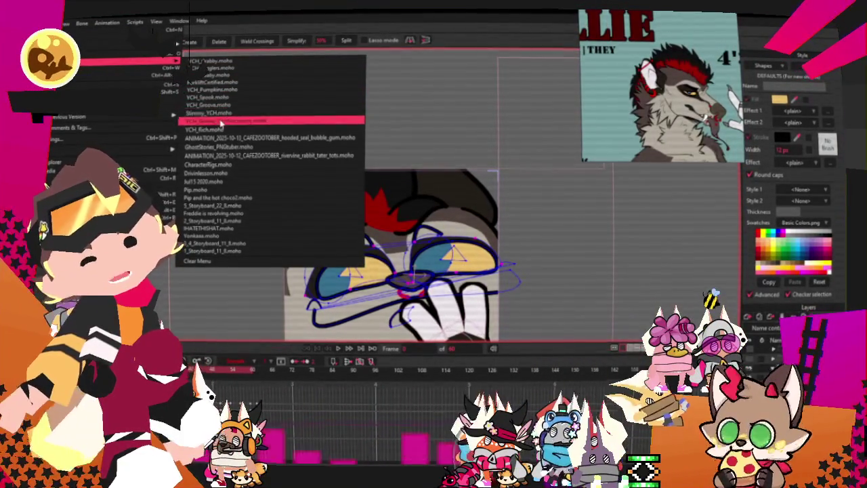
Open YCH_Spook.moho from recent files and delete the character artwork, keeping the speed lines.
left_click(226, 100)
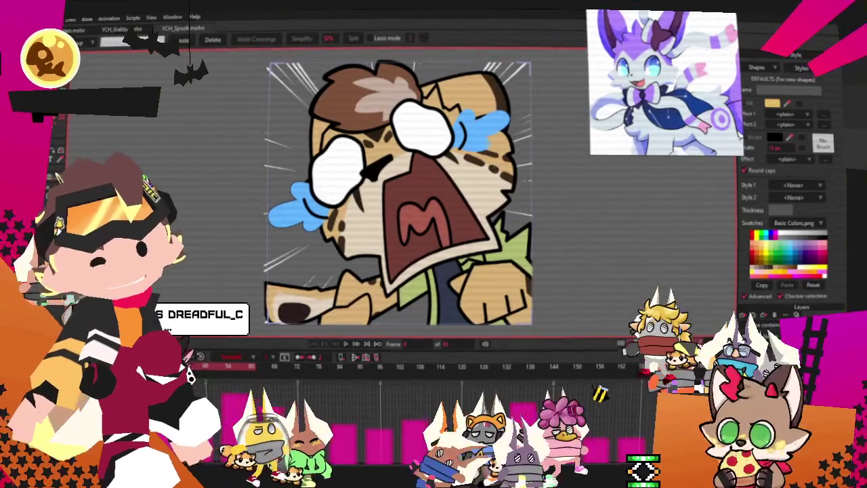
key("Delete")
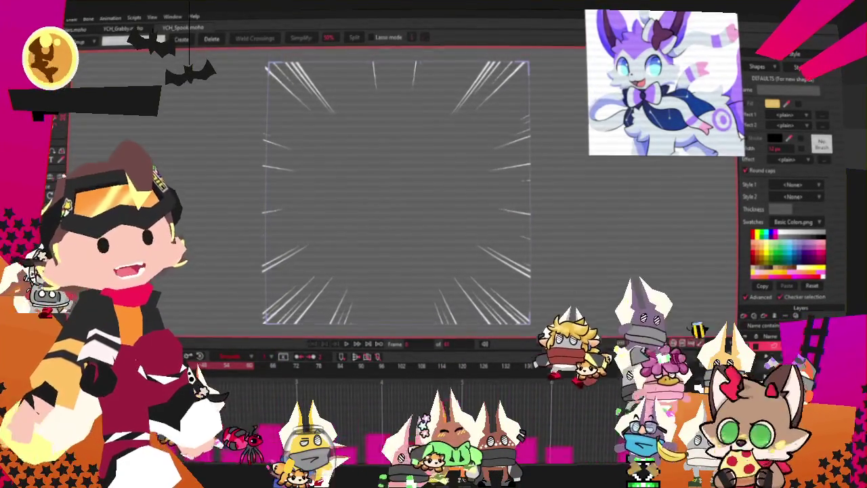
In File Explorer, go up to the 2025 folder and into the YCH_Spook folder.
key("alt+Tab")
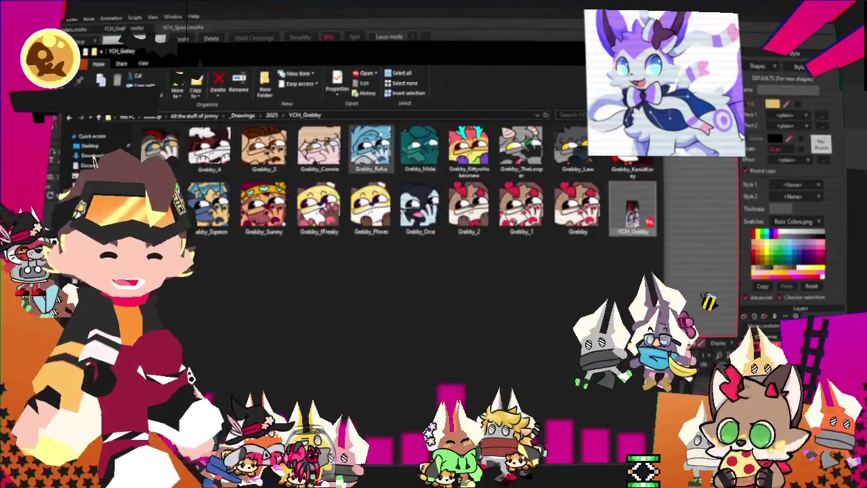
left_click(272, 116)
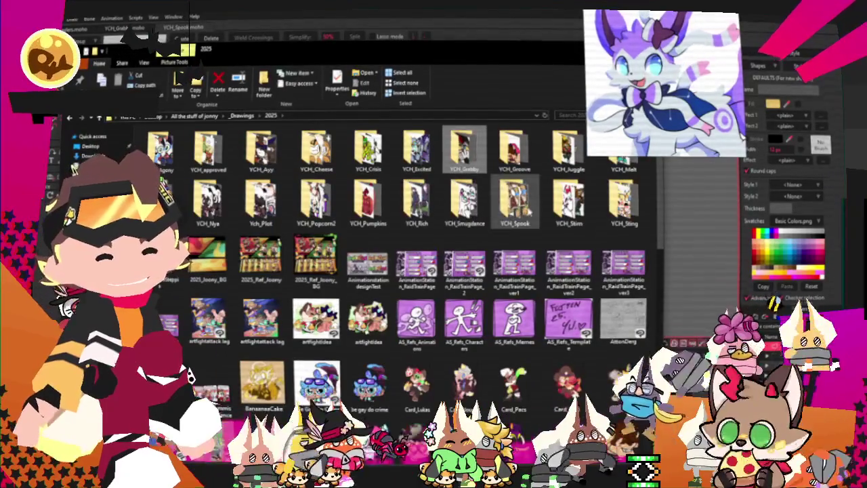
double_click(515, 202)
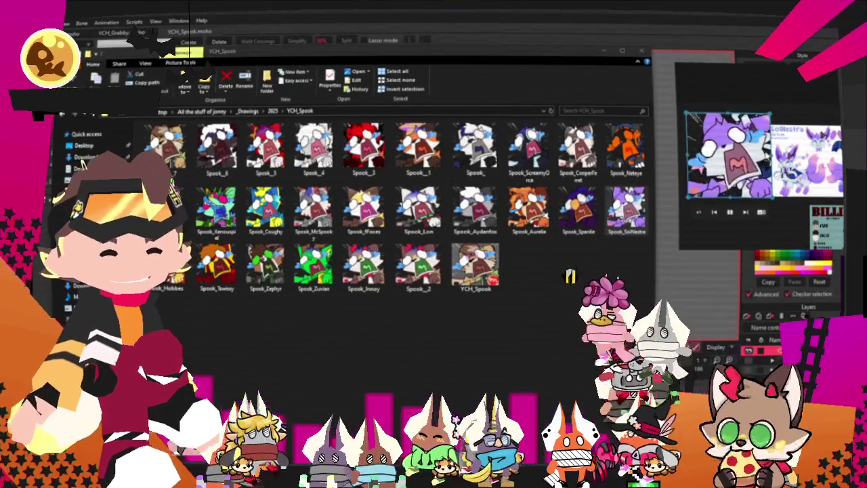
Close the File Explorer window showing the YCH_Spook folder.
left_click(641, 50)
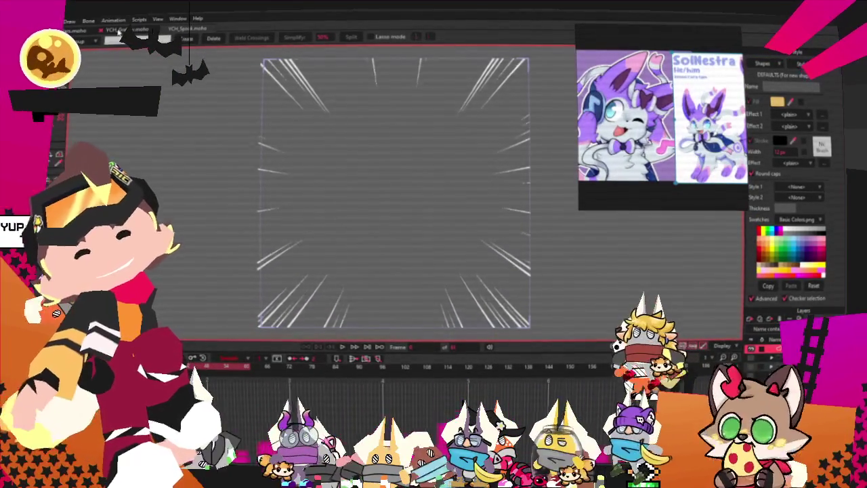
In the hands-over-face emote file, set the image layer's source picture to KineSylvie.
left_click(118, 32)
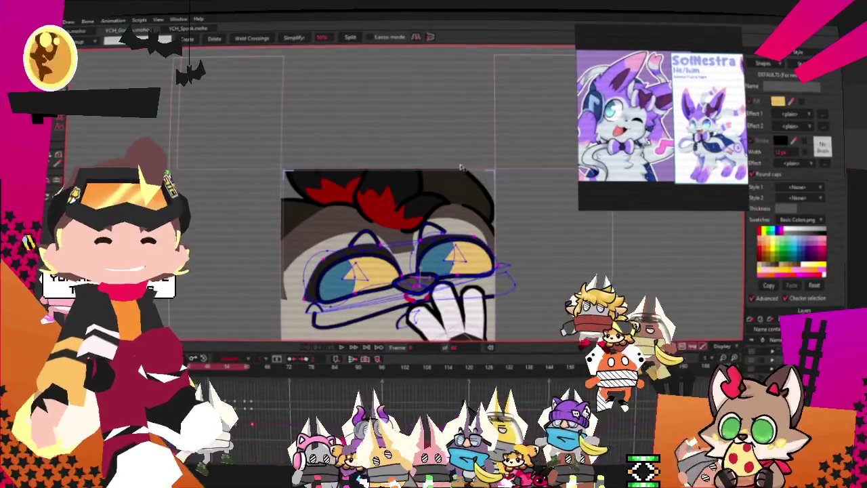
scroll(460, 168, "down", 3)
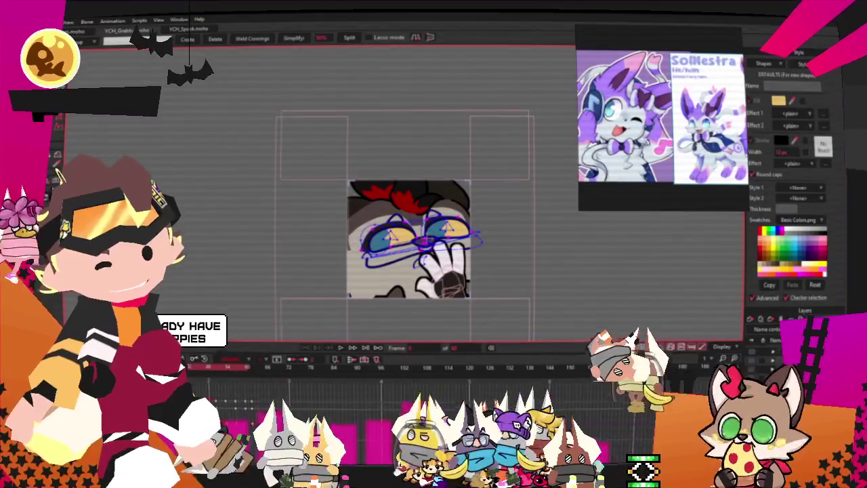
left_click(57, 178)
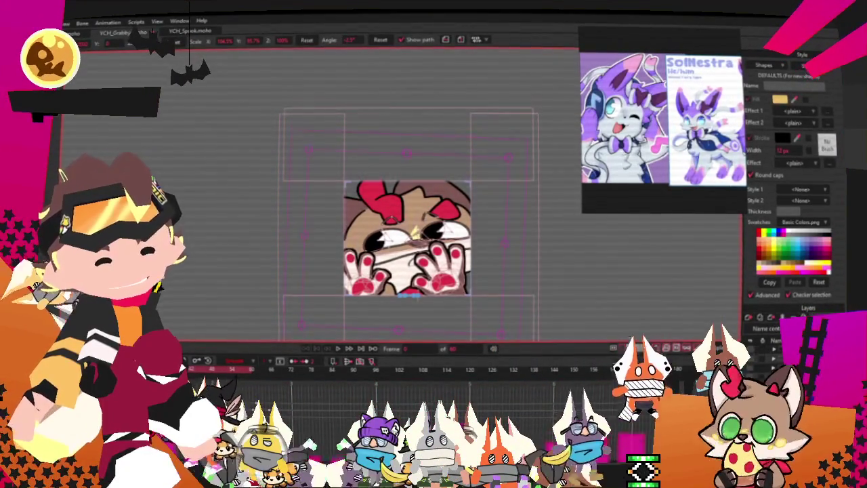
double_click(779, 339)
left_click(546, 117)
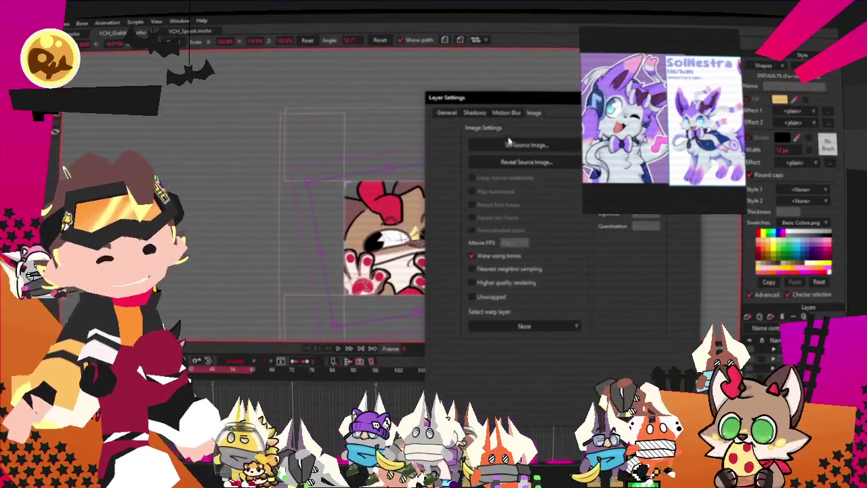
left_click(497, 144)
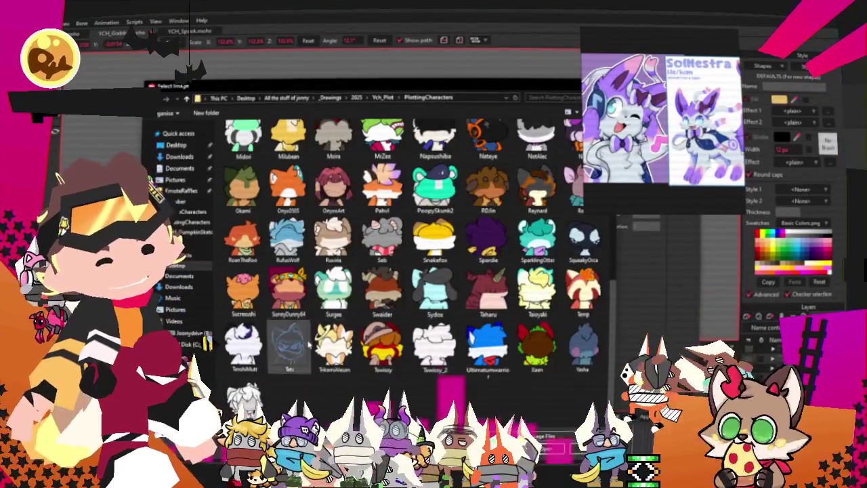
scroll(466, 307, "up", 3)
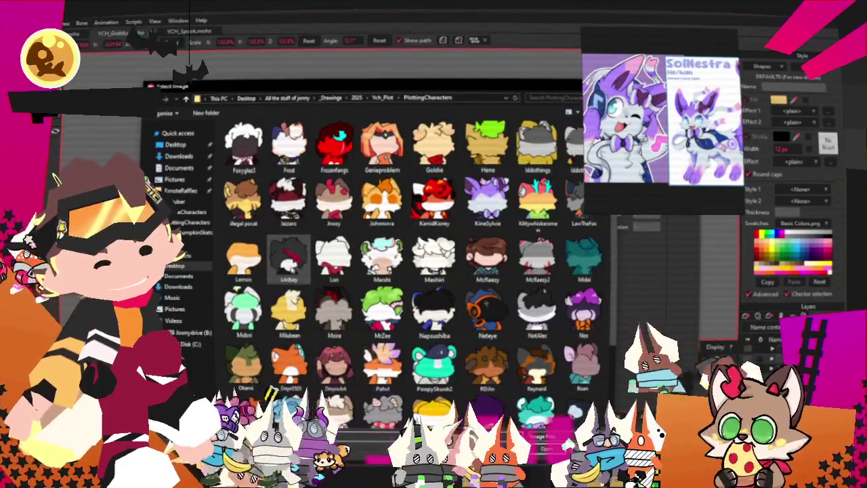
left_click(486, 202)
key("Return")
key("Return")
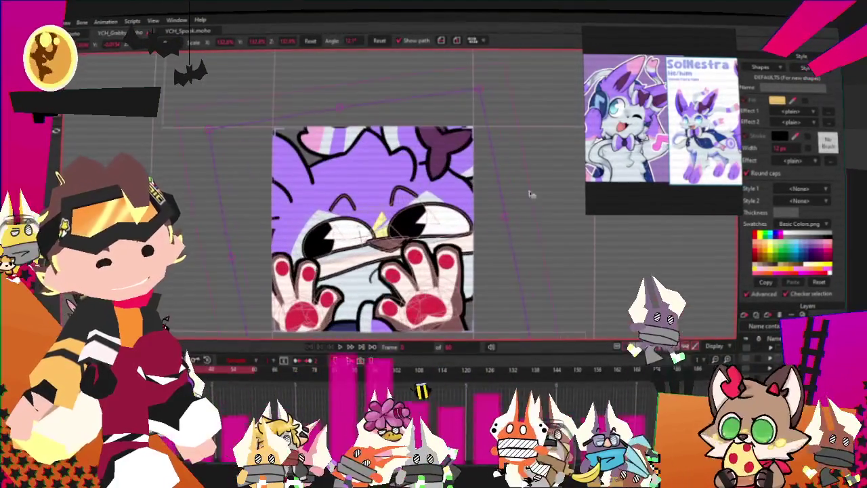
Select the linework layer and the points of the black nose shape.
scroll(339, 234, "up", 3)
scroll(339, 234, "up", 2)
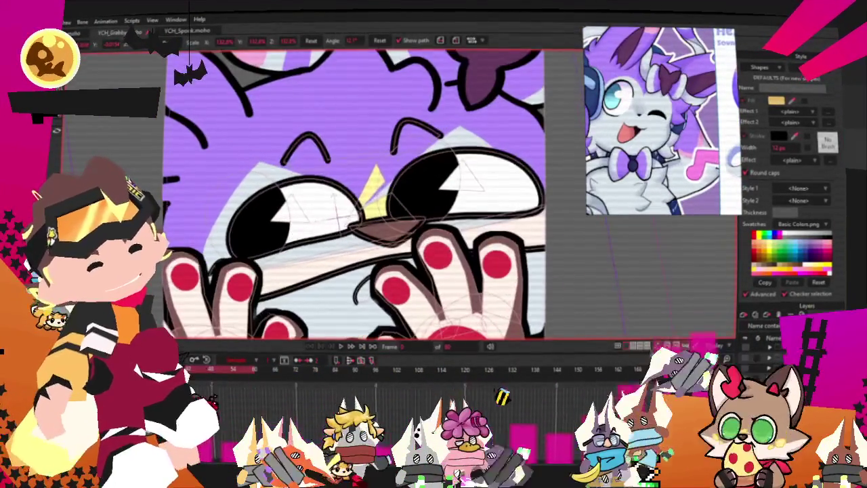
left_click(391, 203)
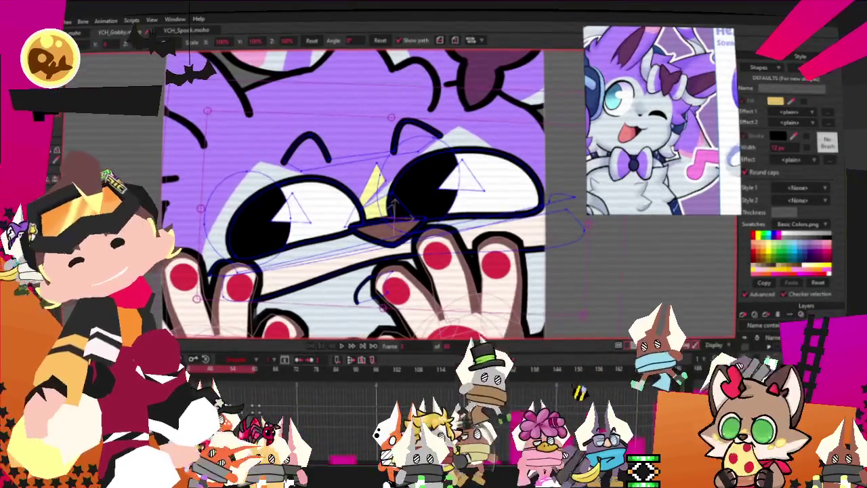
key("g")
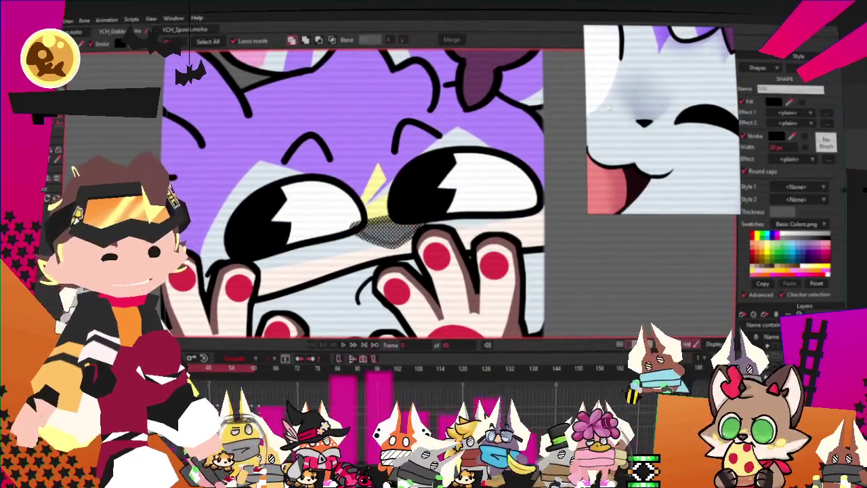
scroll(400, 220, "up", 2)
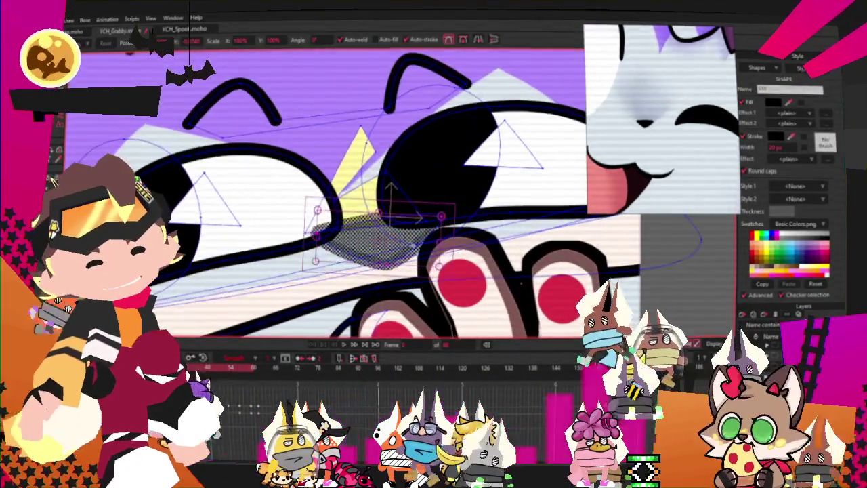
mouse_move(317, 241)
left_mouse_down()
mouse_move(414, 247)
mouse_move(358, 227)
left_mouse_up()
Move the hands layer aside with Transform Layer, then return to point selection on the face.
key("g")
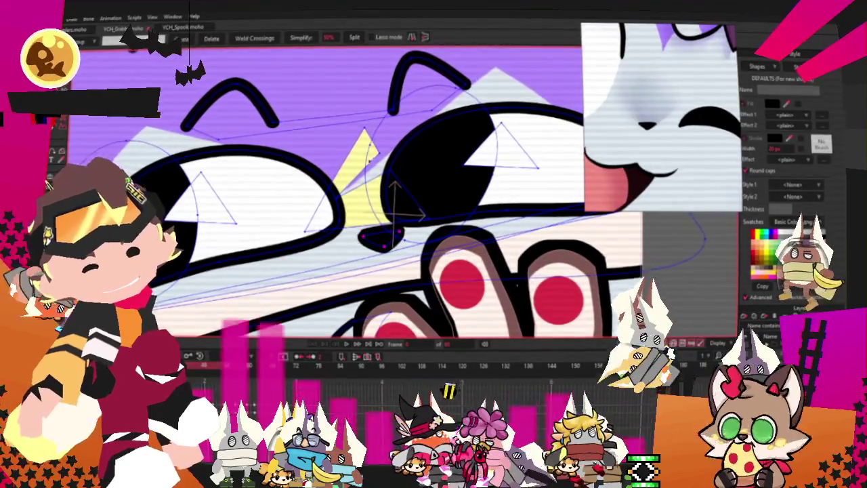
scroll(363, 154, "down", 5)
scroll(366, 190, "up", 3)
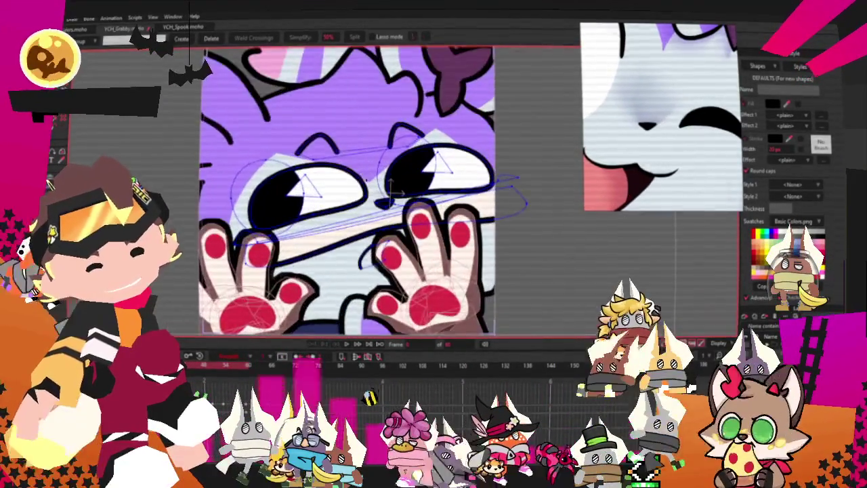
scroll(368, 218, "down", 2)
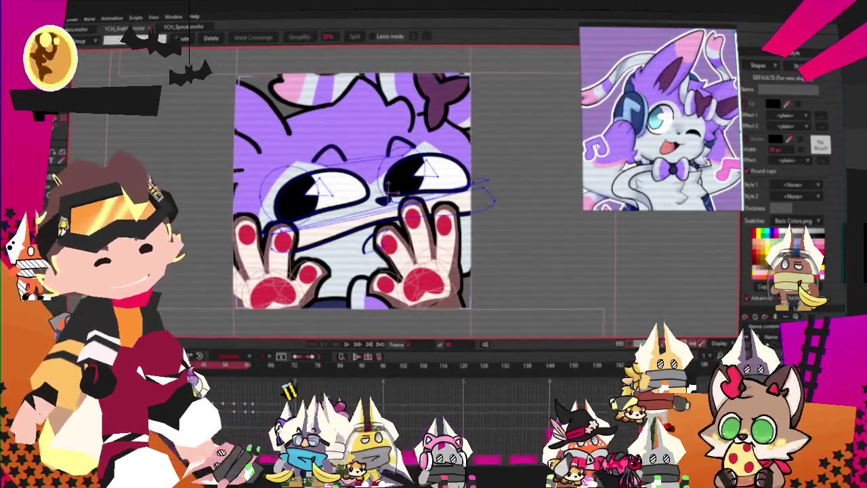
scroll(427, 131, "down", 2)
scroll(427, 131, "up", 2)
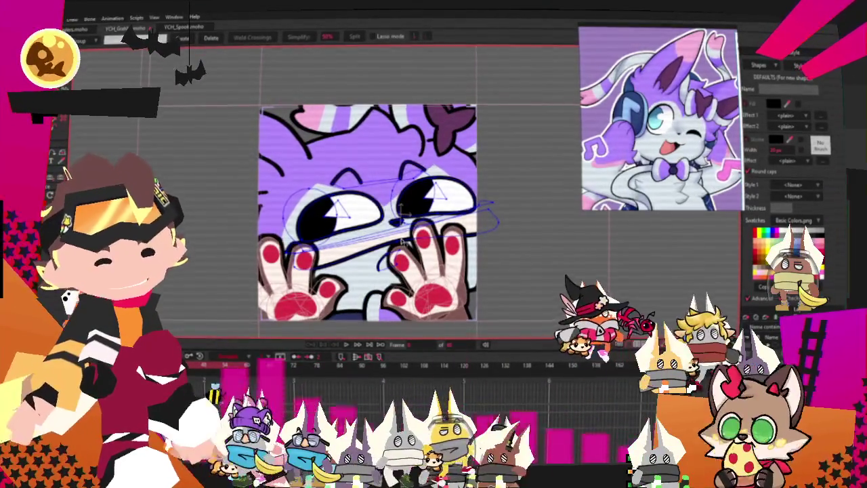
scroll(402, 280, "up", 2)
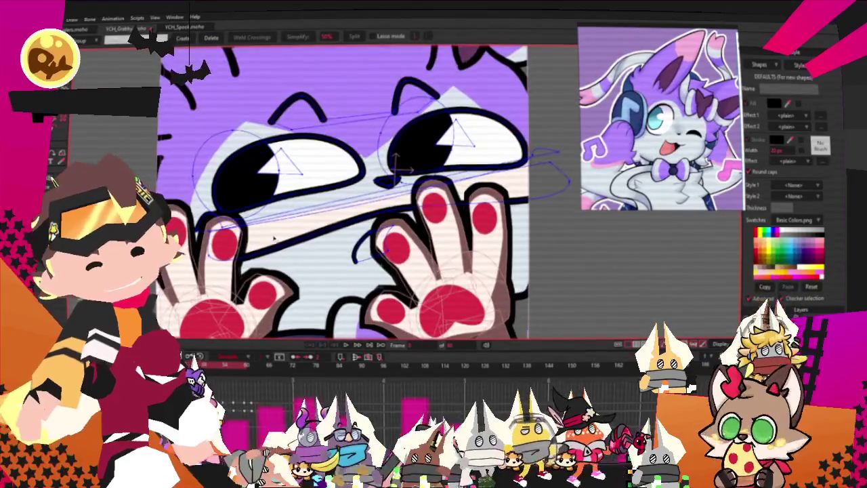
key("g")
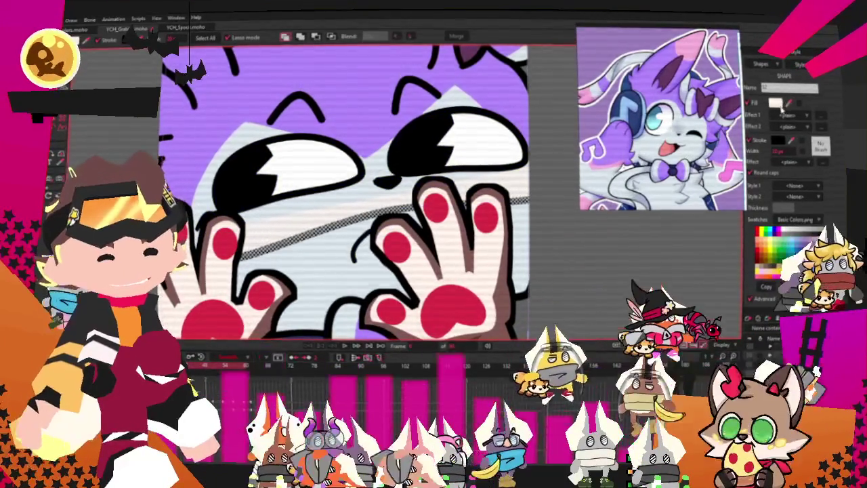
scroll(305, 274, "down", 2)
scroll(305, 274, "down", 1)
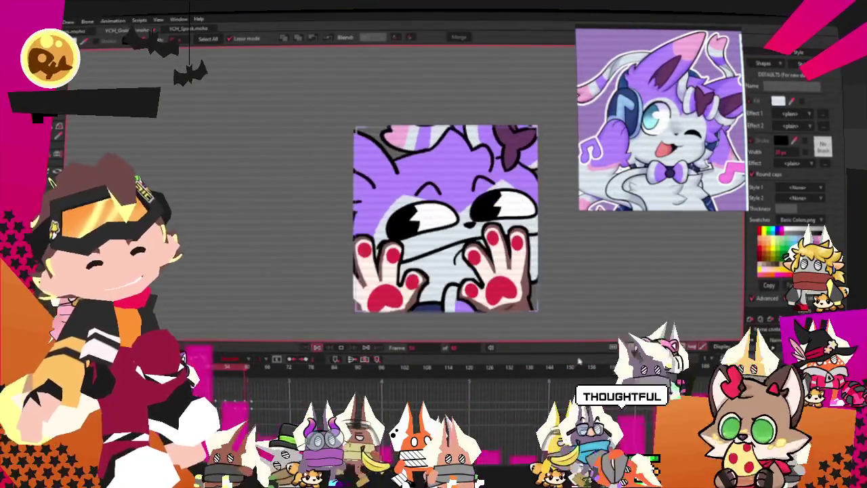
key("0")
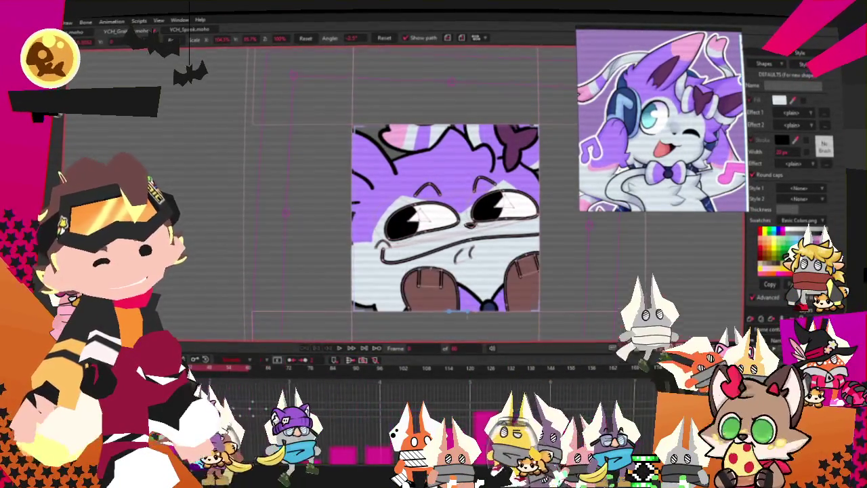
key("g")
scroll(457, 190, "up", 2)
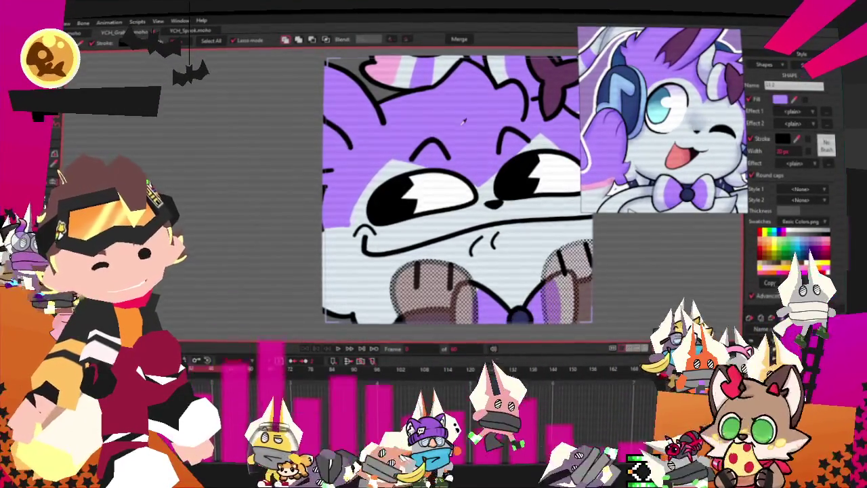
Fill the paws purple and draw new loop outlines for the left and right paws.
left_click(820, 251)
scroll(334, 231, "down", 3)
scroll(334, 232, "up", 3)
key("f")
left_click_drag(339, 264, 359, 308)
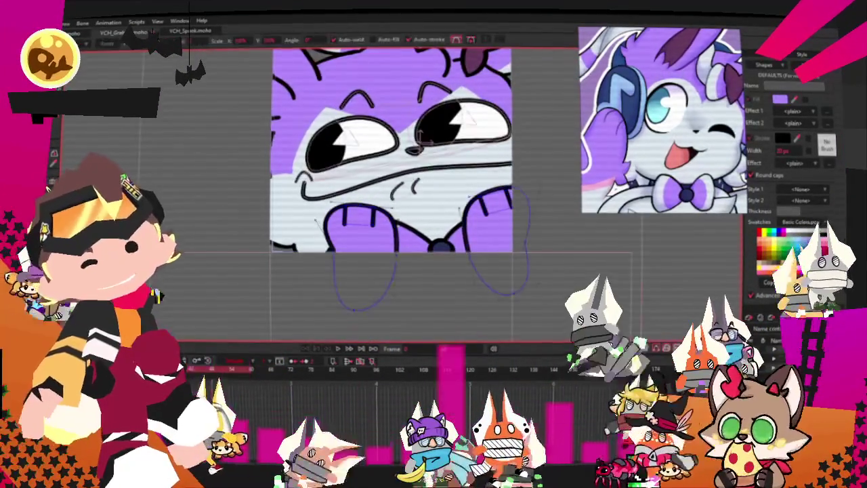
left_click_drag(474, 204, 514, 291)
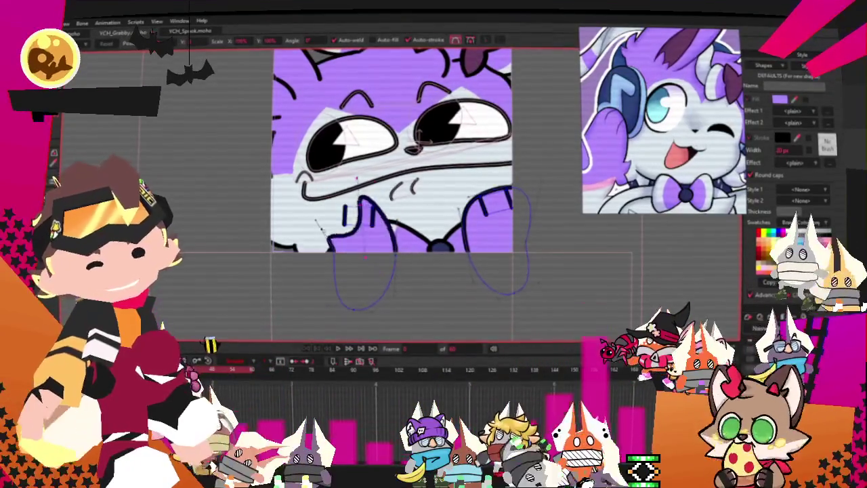
Select the left paw loop and nudge it slightly right and up.
key("g")
left_click_drag(318, 197, 406, 319)
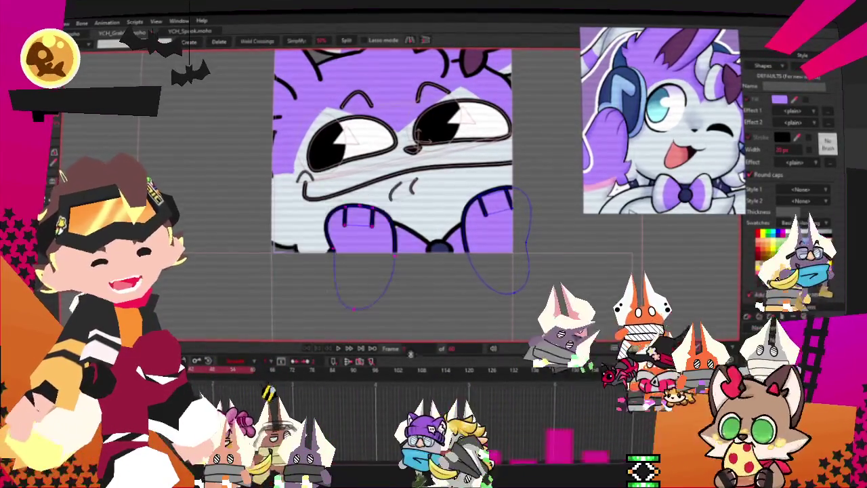
key("t")
scroll(337, 260, "up", 2)
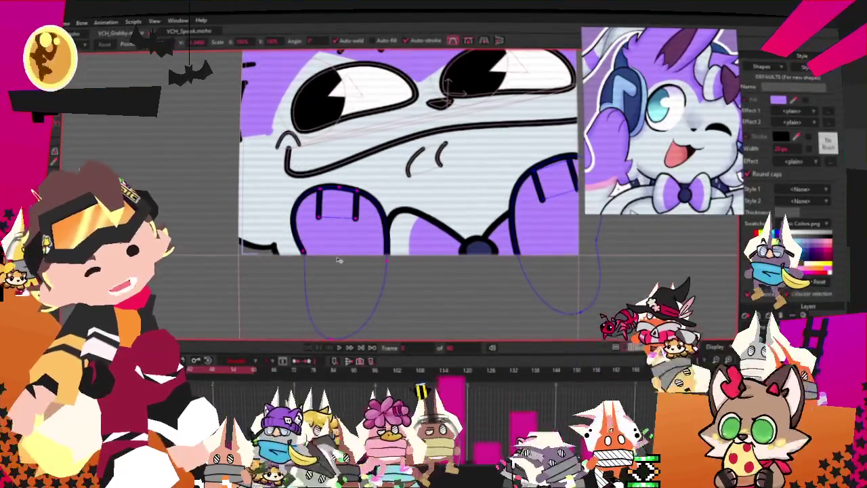
left_click_drag(395, 269, 404, 267)
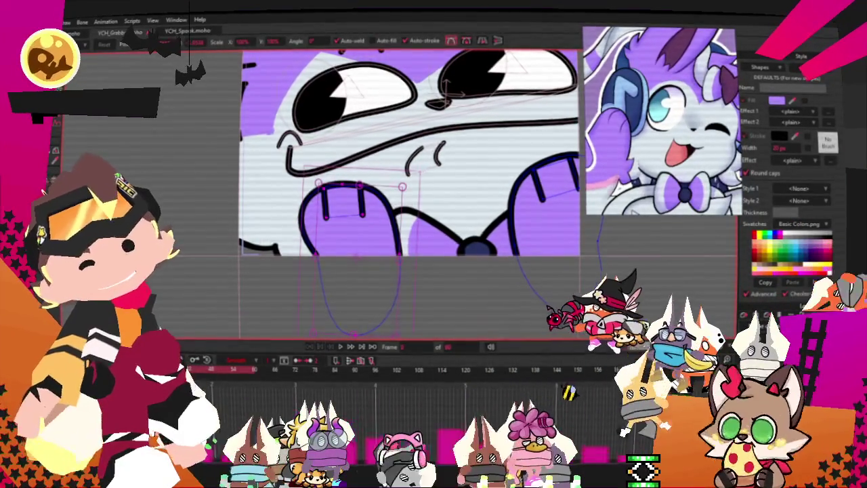
scroll(407, 170, "down", 2)
Select the right paw loop and reshape its upper outline into a smooth curve.
key("g")
left_click_drag(420, 117, 581, 319)
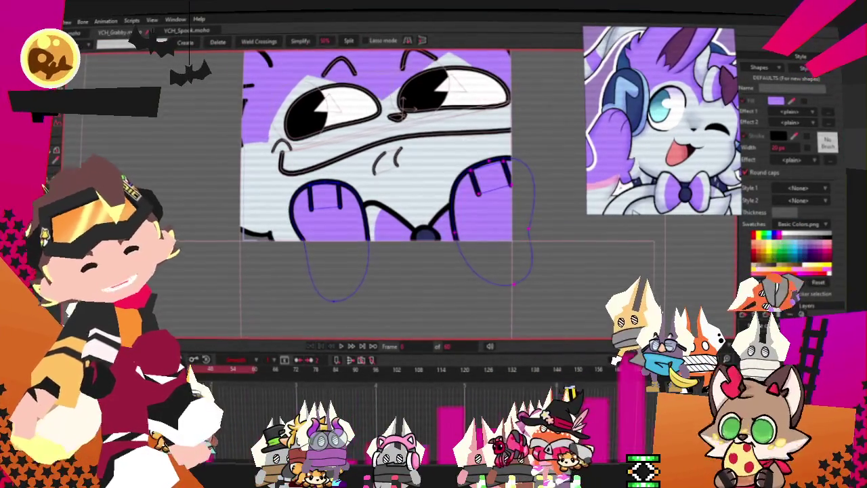
scroll(526, 171, "up", 2)
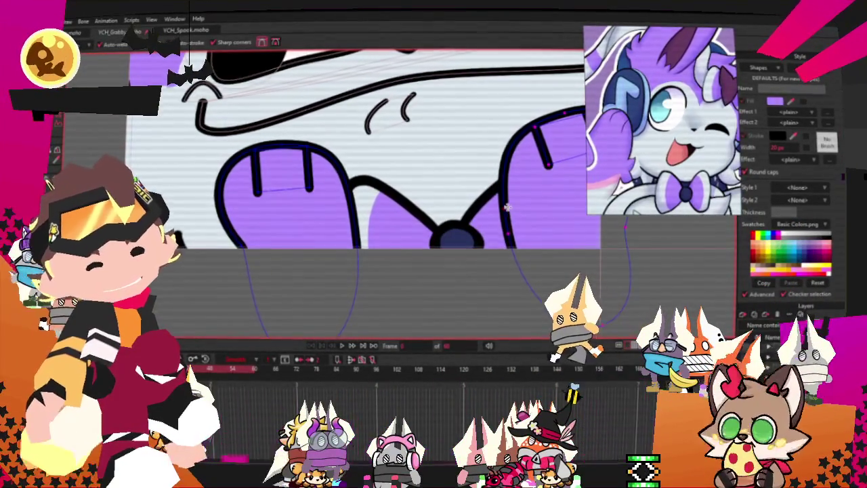
left_click_drag(526, 171, 532, 128)
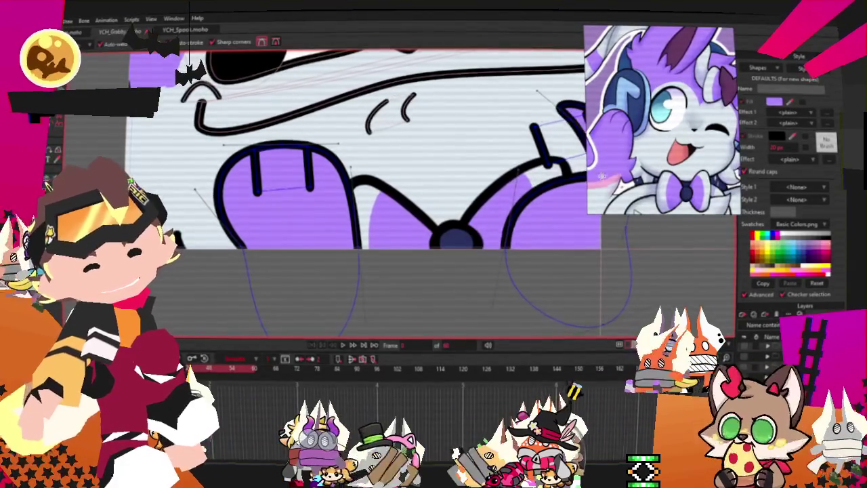
key("g")
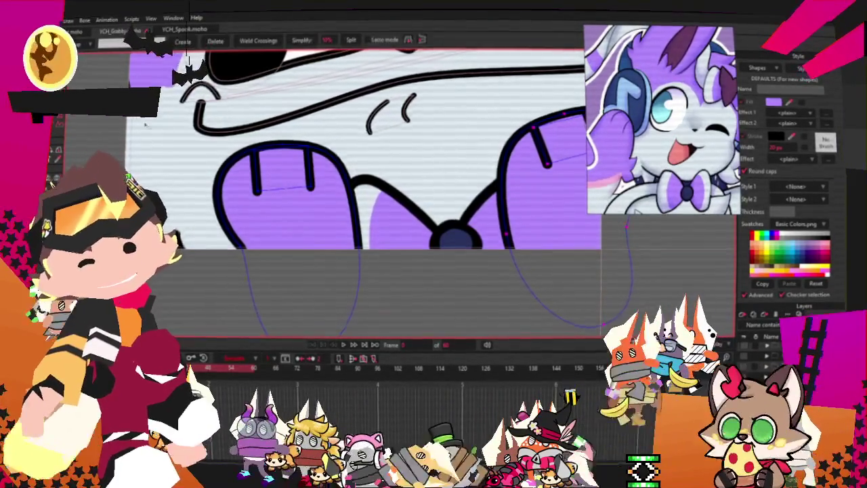
scroll(286, 194, "down", 2)
scroll(525, 241, "up", 1)
key("t")
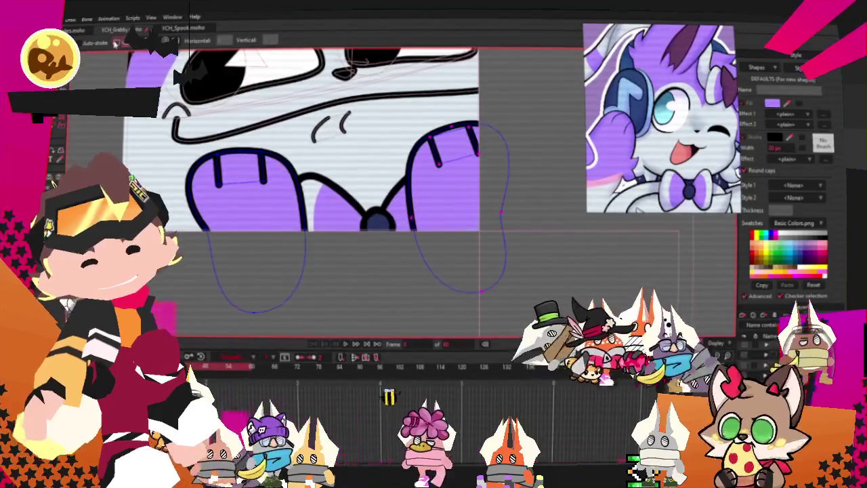
scroll(380, 203, "up", 1)
left_click_drag(379, 171, 458, 279)
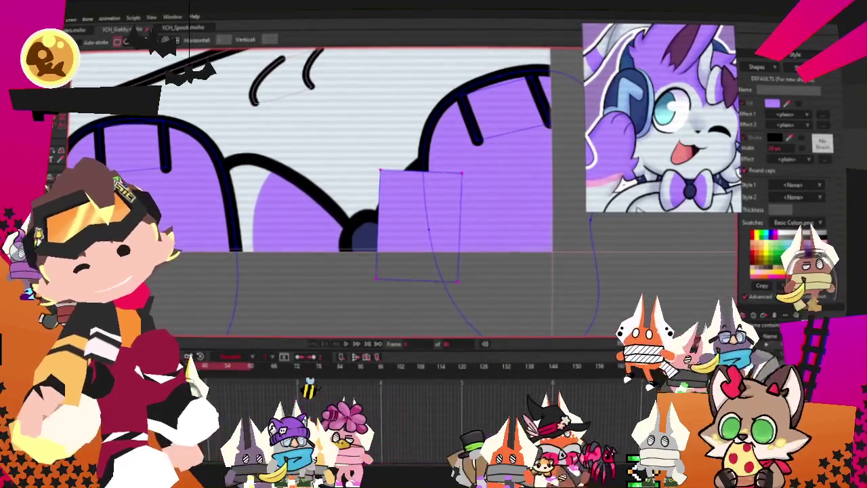
key("g")
scroll(332, 109, "down", 2)
key("t")
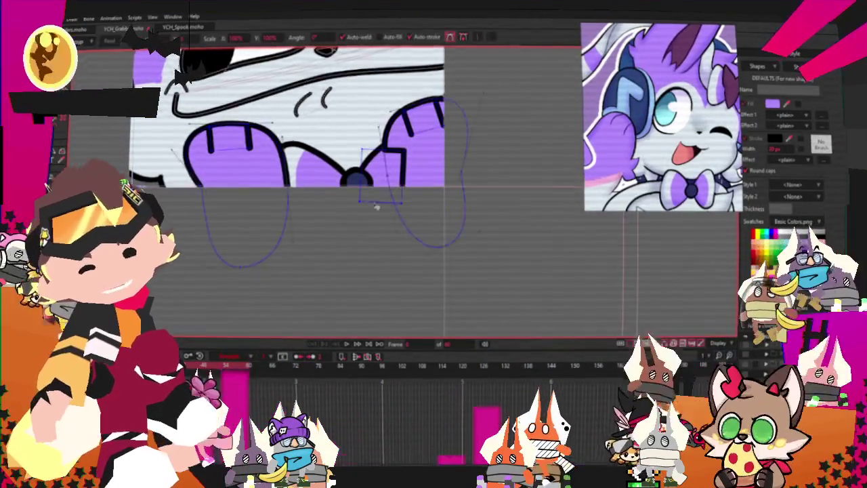
scroll(316, 191, "up", 2)
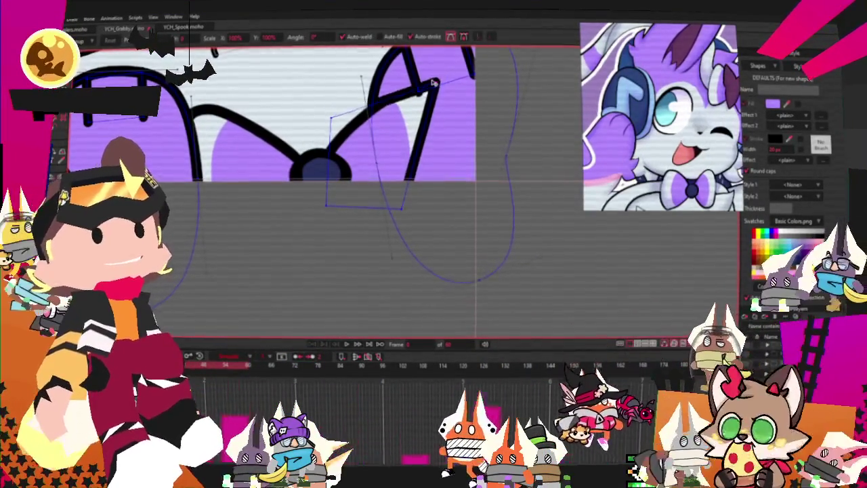
left_click_drag(433, 81, 432, 237)
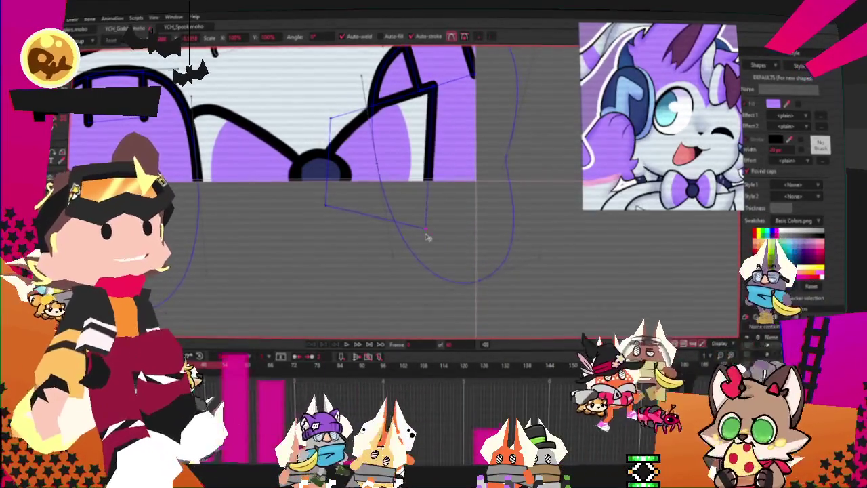
key("c")
scroll(482, 92, "up", 1)
left_click_drag(482, 93, 279, 127)
key("t")
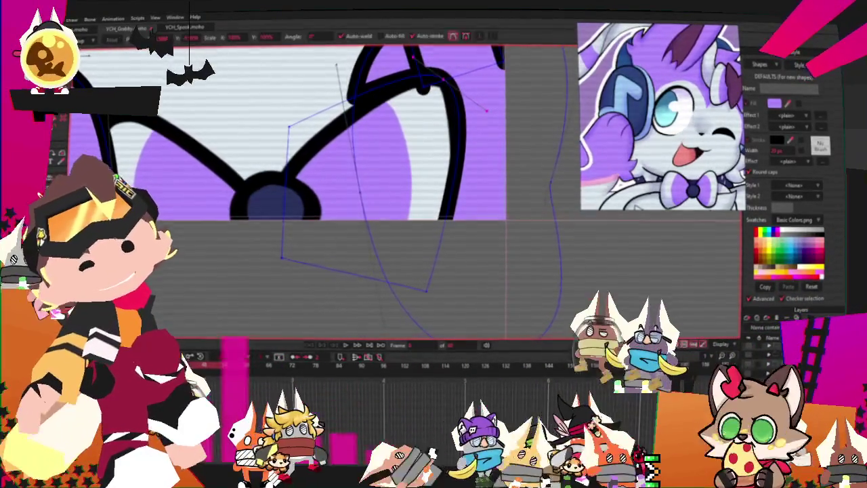
scroll(305, 132, "up", 1)
scroll(306, 131, "down", 1)
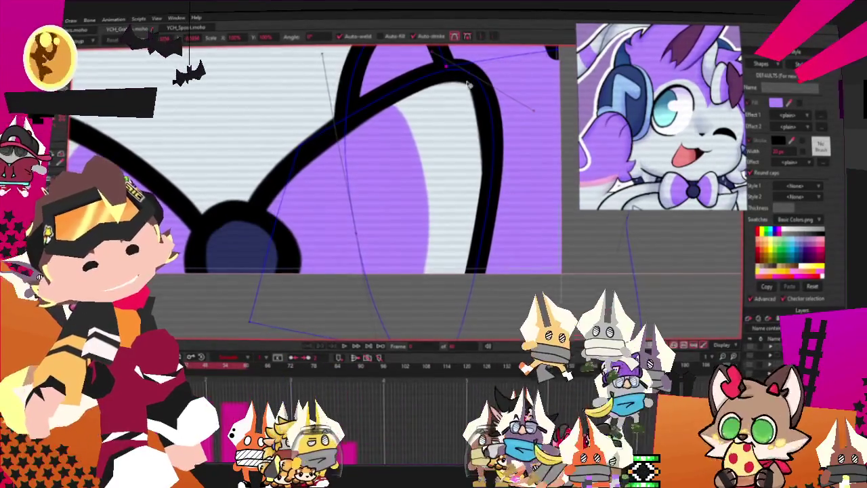
scroll(474, 286, "down", 1)
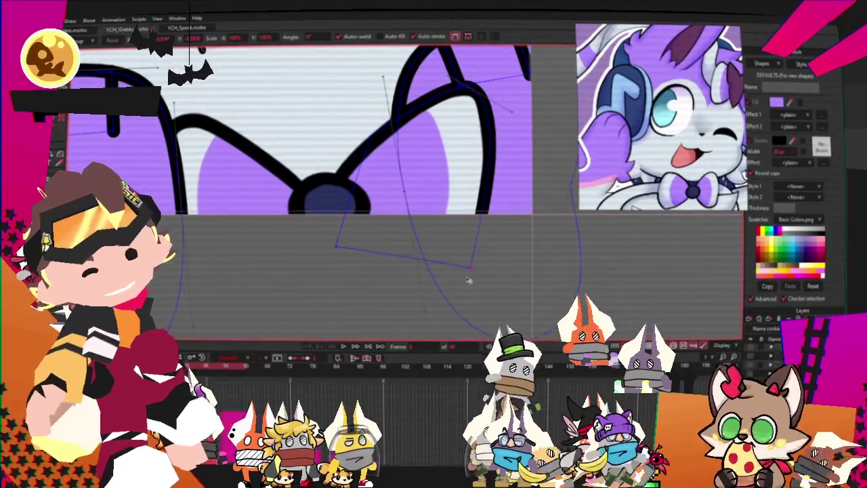
scroll(387, 230, "down", 2)
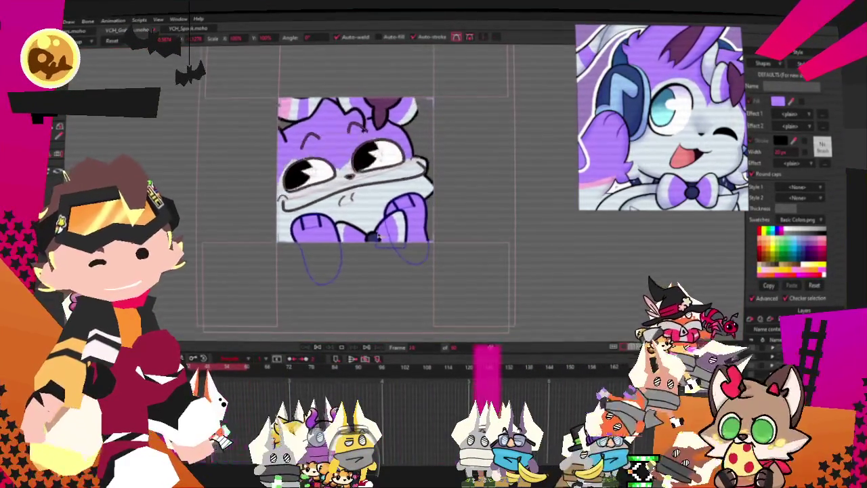
Zoom in and shift the left purple paw's points slightly to the right.
scroll(371, 207, "down", 2)
scroll(371, 208, "up", 1)
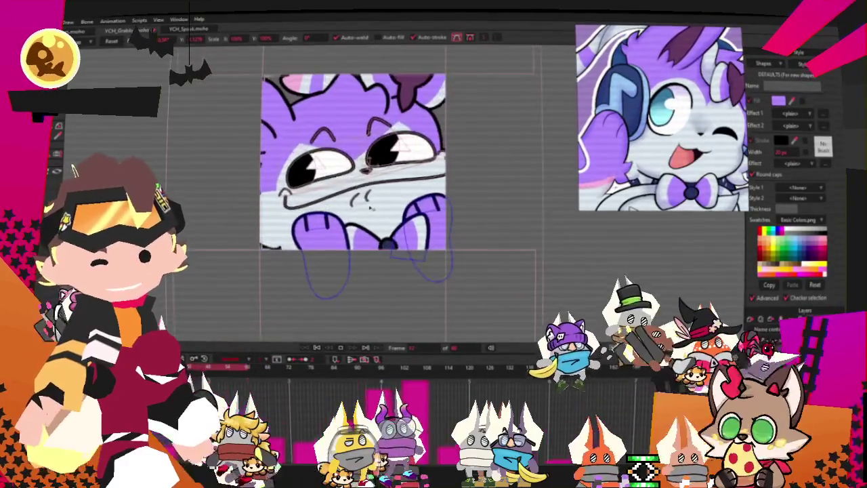
scroll(371, 208, "up", 1)
scroll(370, 209, "up", 1)
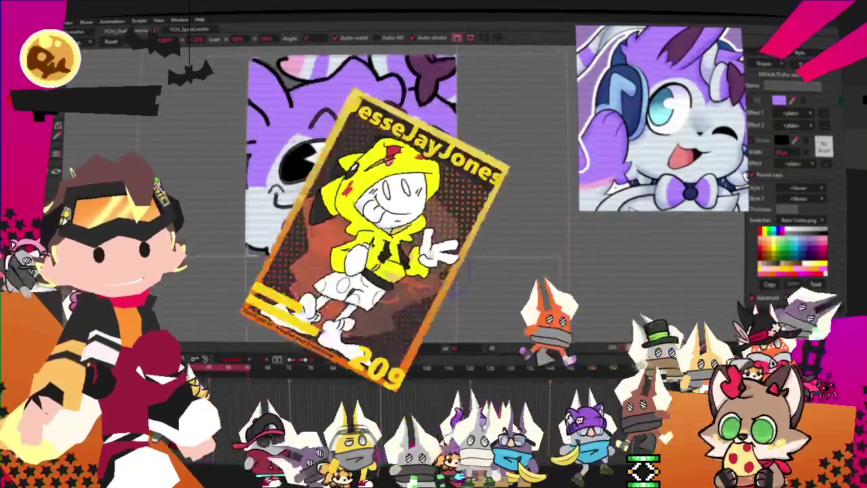
scroll(369, 217, "up", 1)
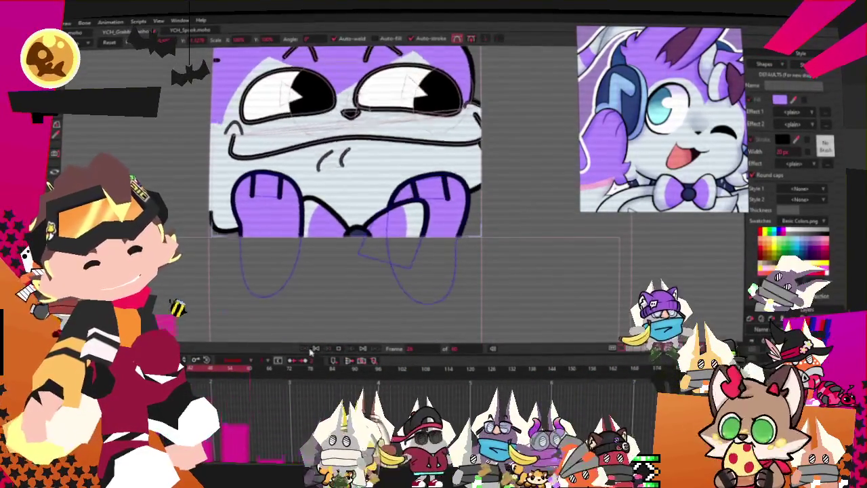
scroll(406, 244, "up", 1)
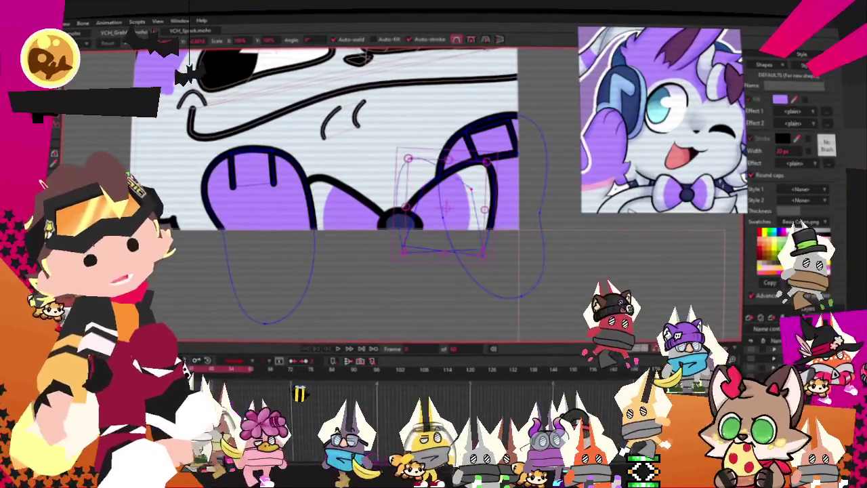
scroll(314, 223, "up", 1)
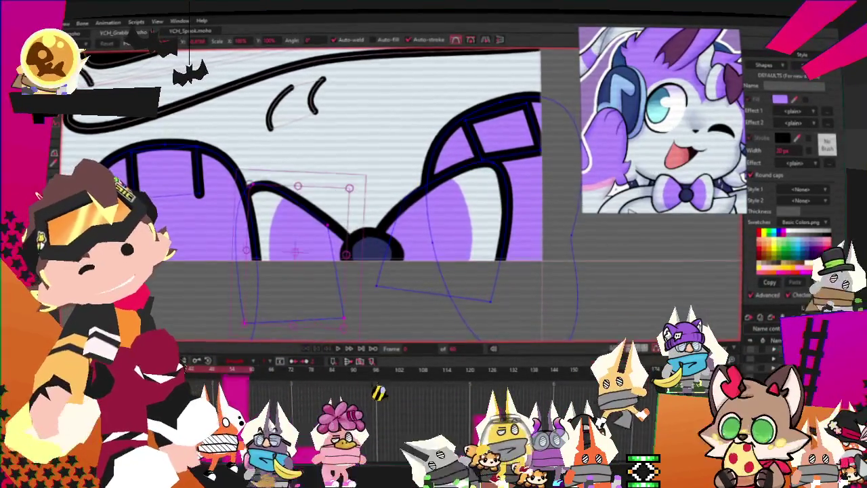
key("g")
scroll(337, 175, "down", 1)
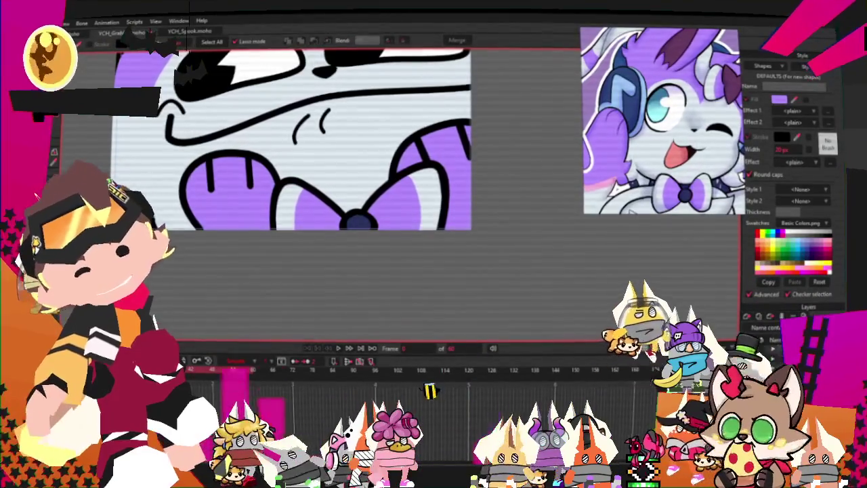
key("f")
scroll(224, 224, "up", 1)
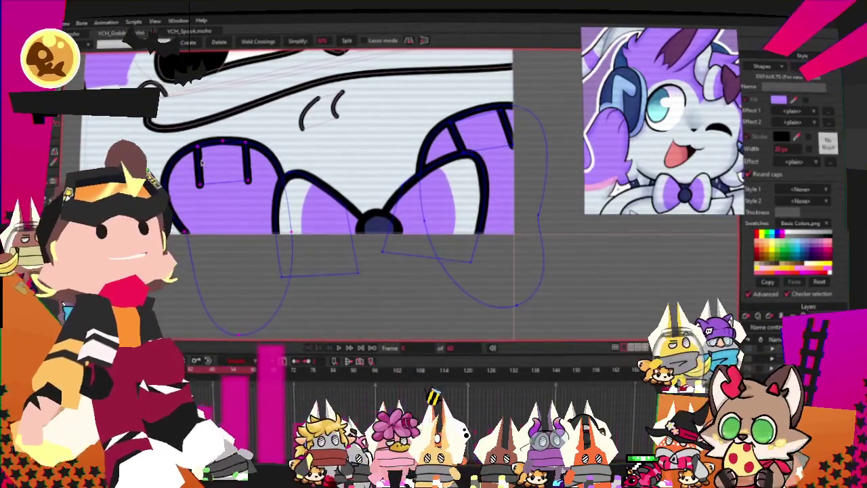
scroll(233, 212, "up", 1)
left_click_drag(253, 212, 261, 210)
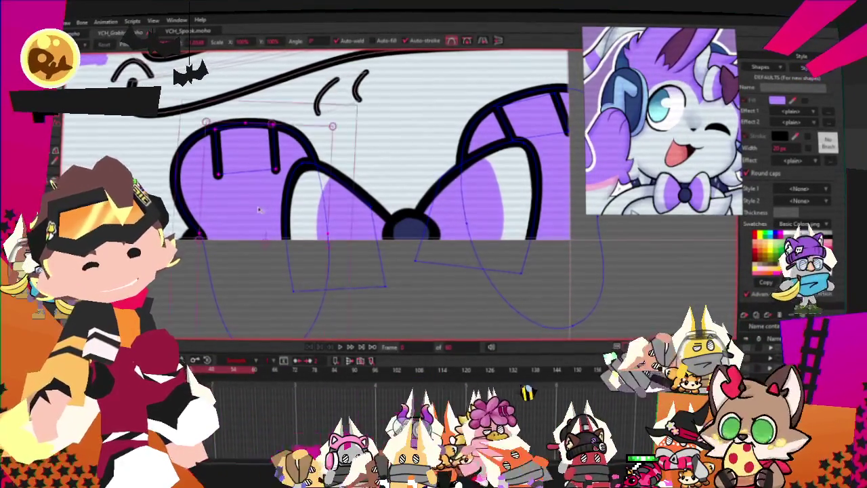
scroll(368, 265, "down", 5)
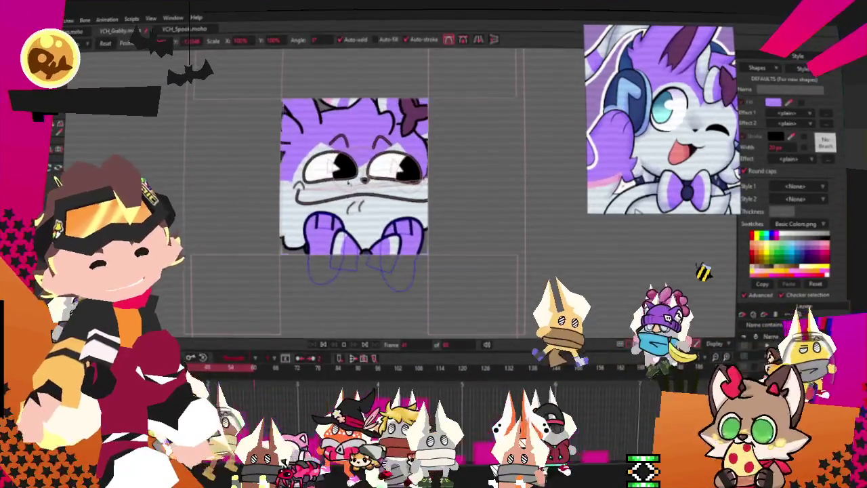
Stop playback at the first frame, render a Ctrl+R preview, and close it.
left_click(327, 347)
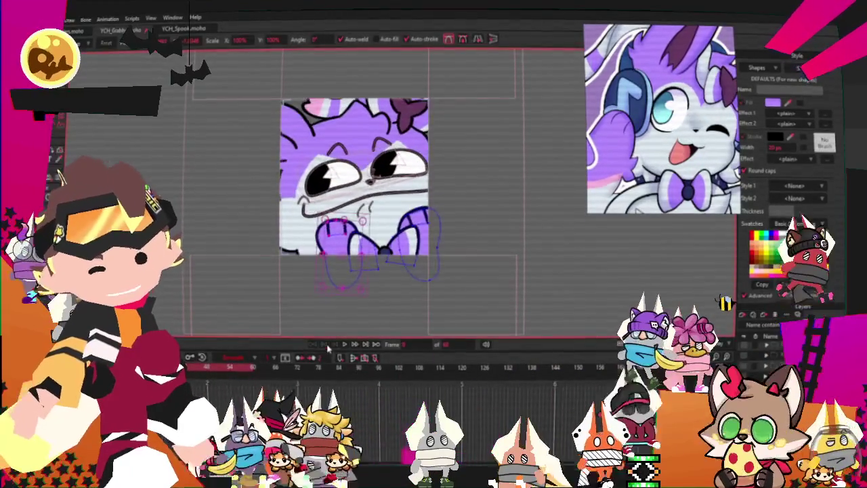
scroll(215, 135, "up", 3)
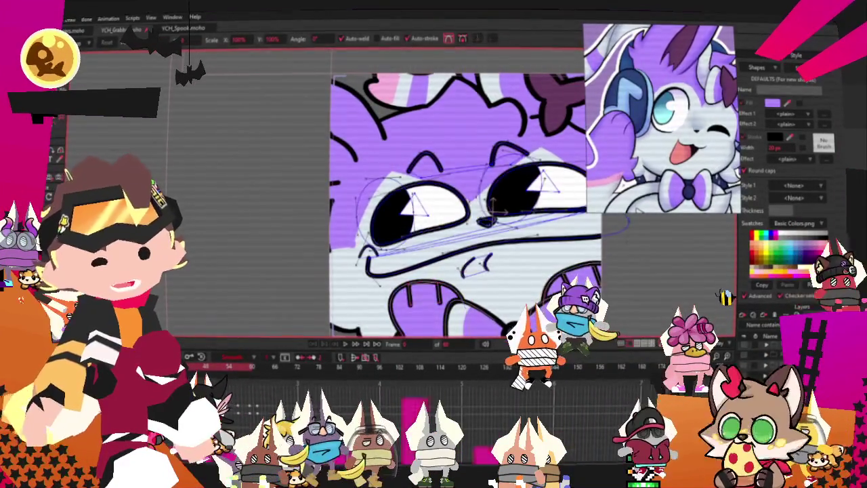
key("g")
scroll(468, 204, "up", 1)
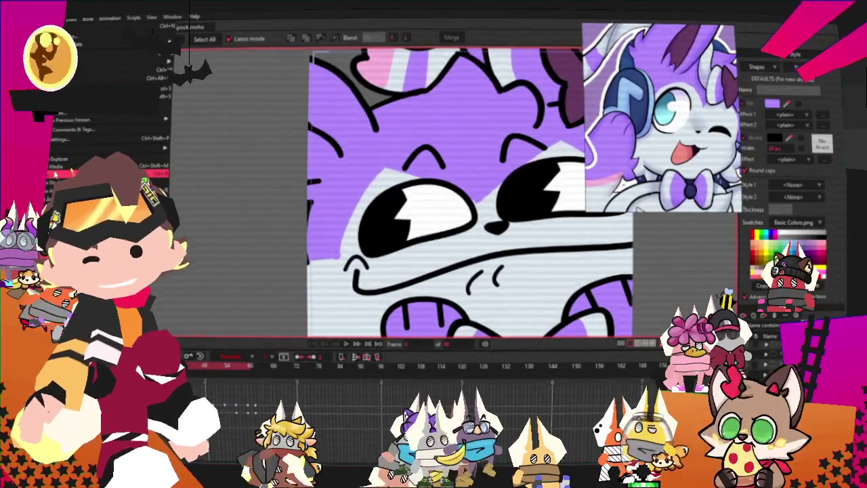
key("ctrl+r")
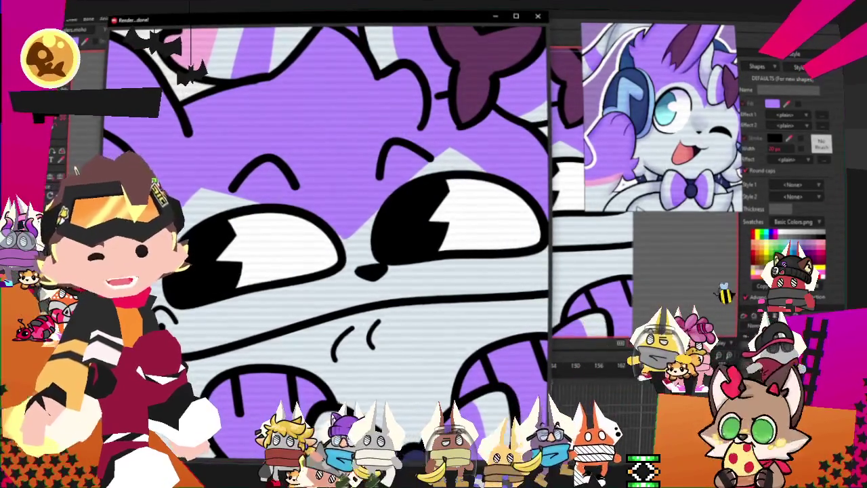
left_click(534, 18)
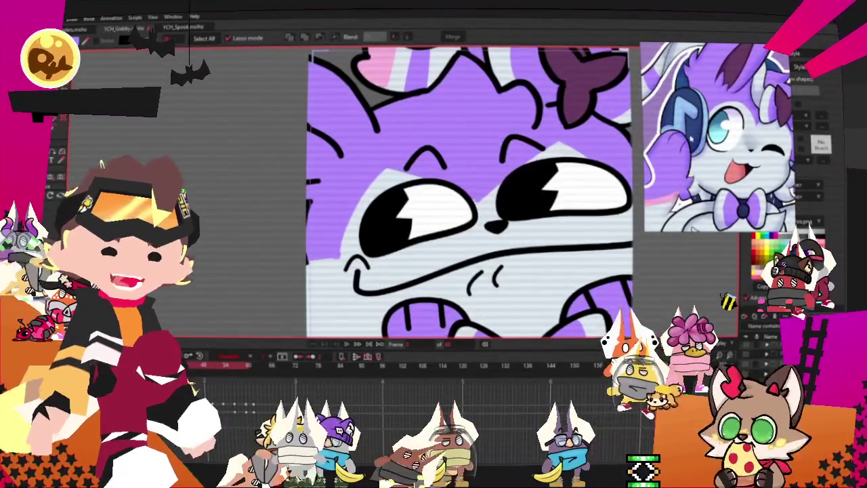
scroll(701, 123, "up", 3)
scroll(702, 123, "up", 3)
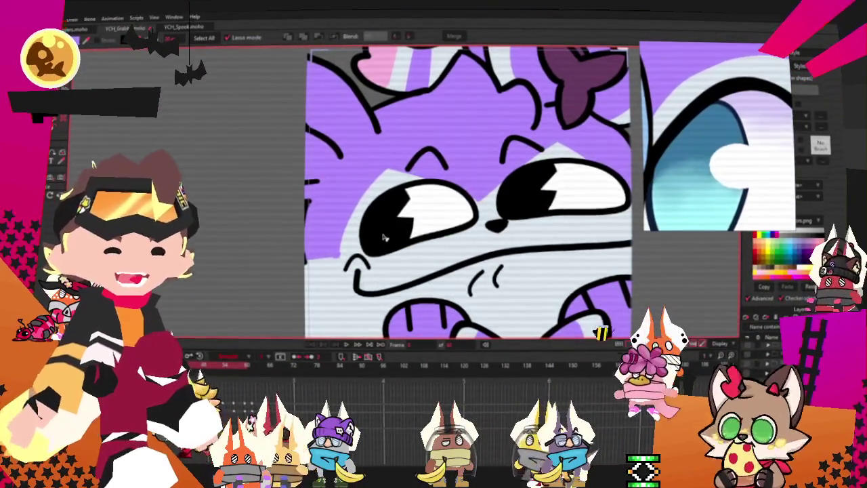
Give the black eye pupils a light blue fill and render a Ctrl+R preview.
left_click(383, 237)
left_click_drag(818, 110, 746, 115)
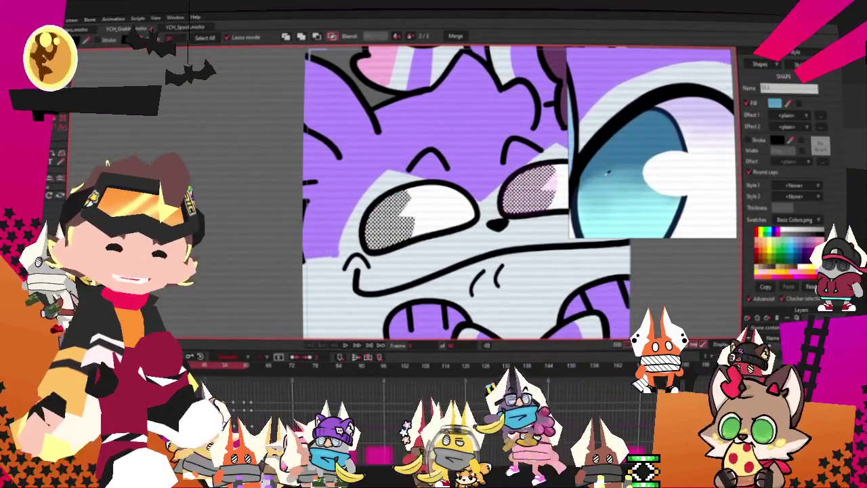
scroll(404, 218, "down", 3)
scroll(390, 165, "down", 1)
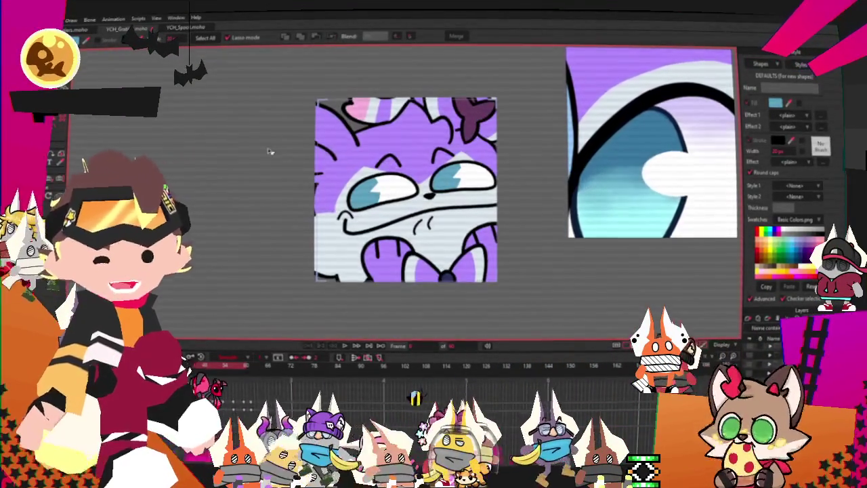
scroll(671, 172, "down", 1)
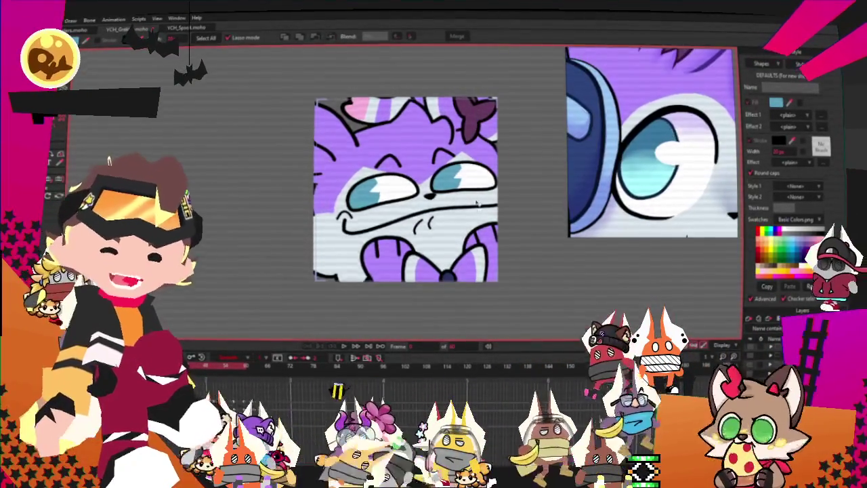
scroll(476, 212, "up", 1)
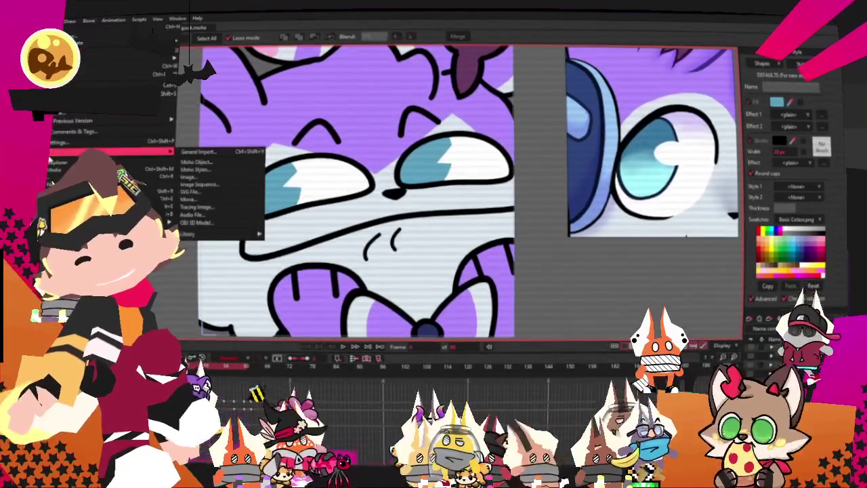
key("ctrl+r")
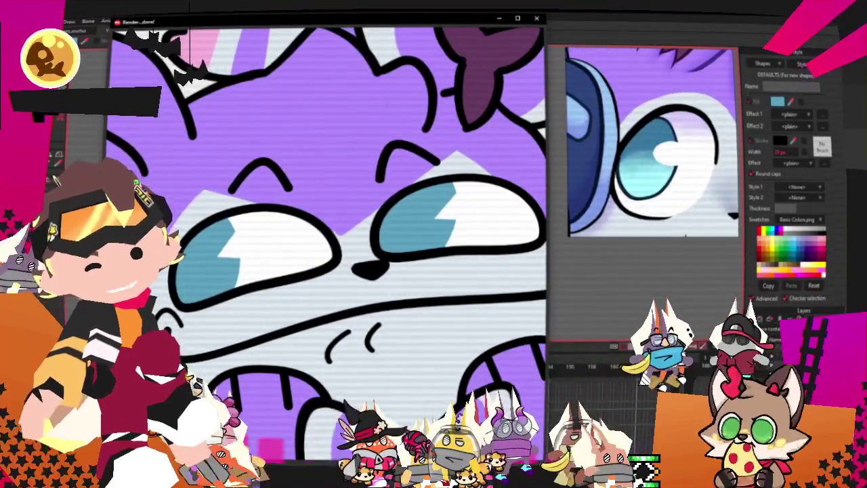
left_click(535, 19)
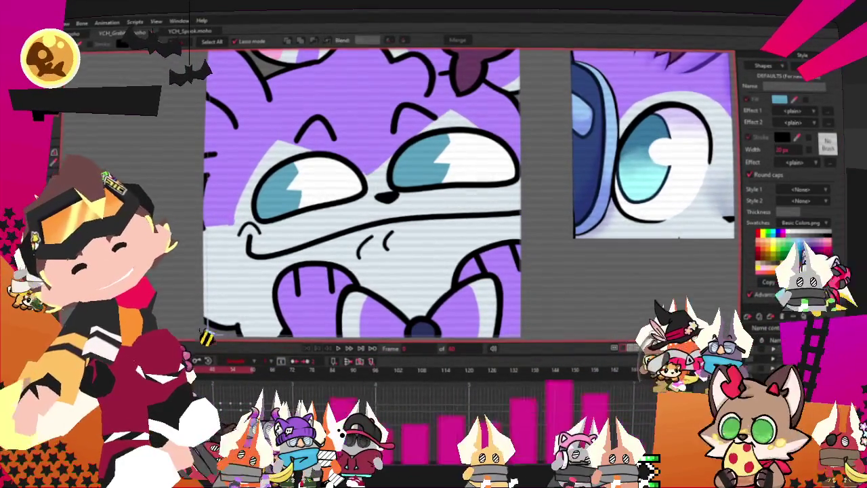
key("alt+f")
key("Return")
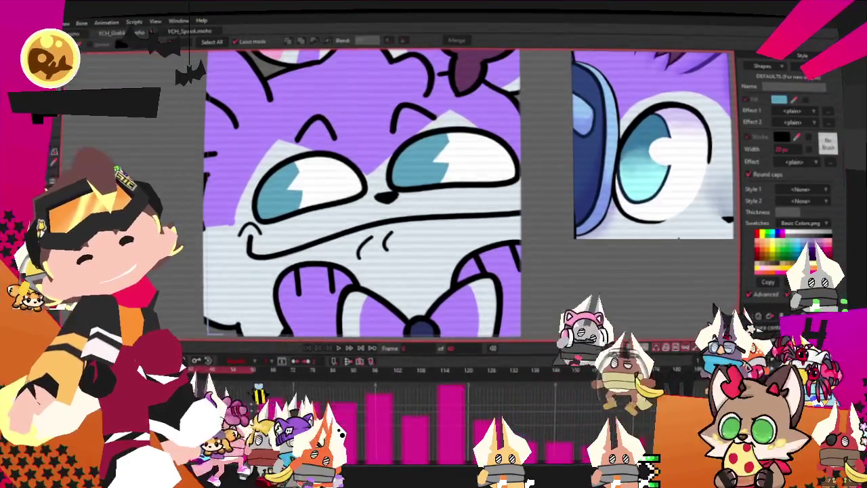
left_click(466, 385)
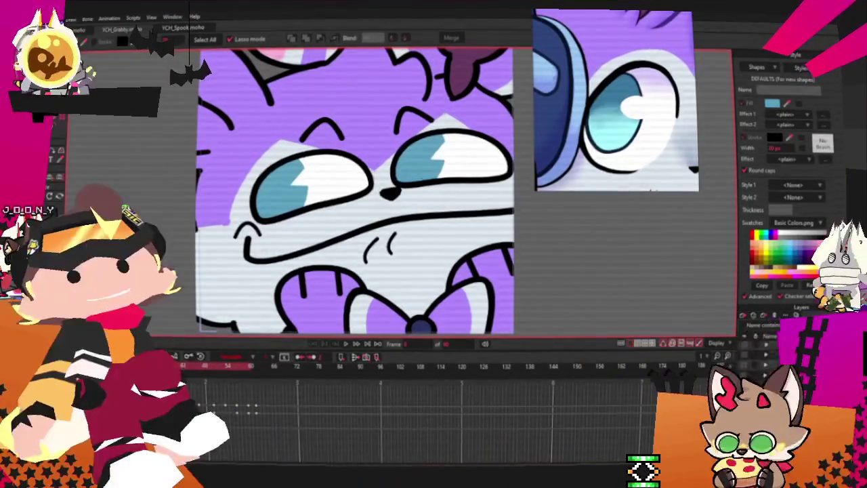
right_click(678, 80)
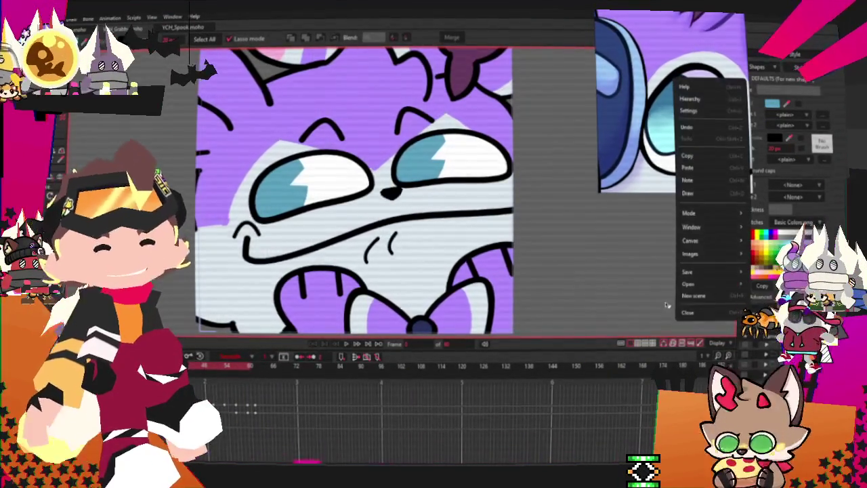
Start a new empty PureRef scene and dismiss the leftover File menu.
left_click(696, 296)
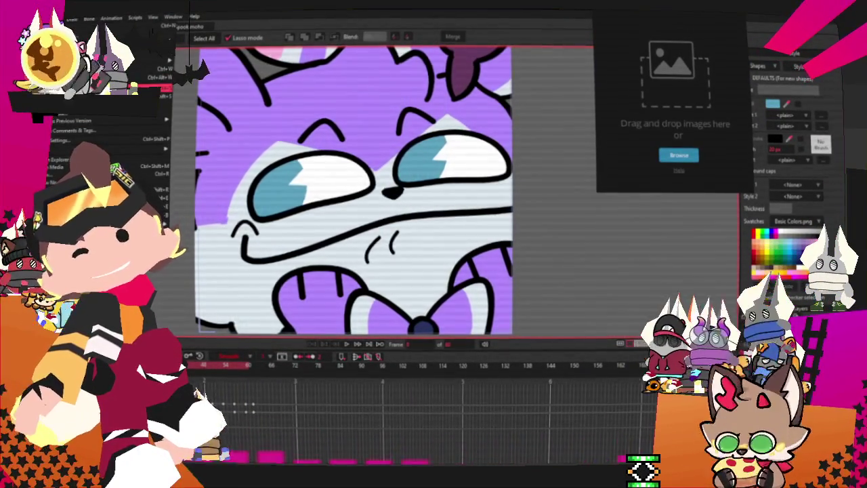
key("Escape")
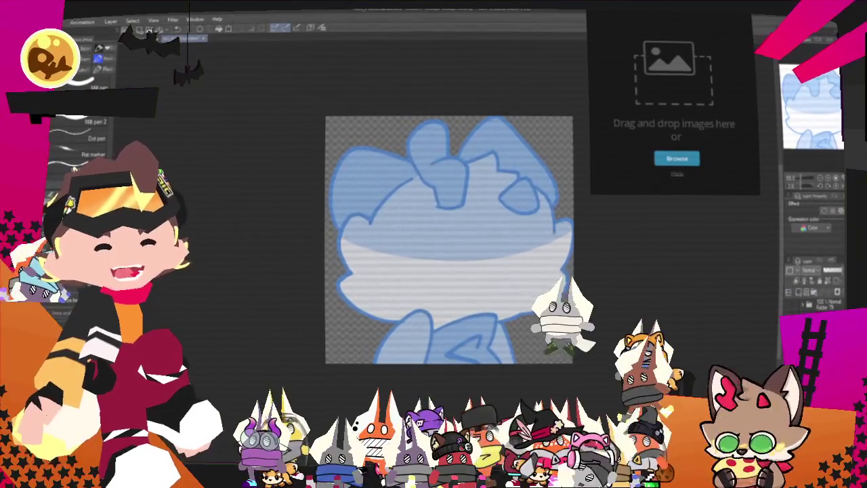
scroll(571, 311, "down", 2)
scroll(510, 288, "up", 1)
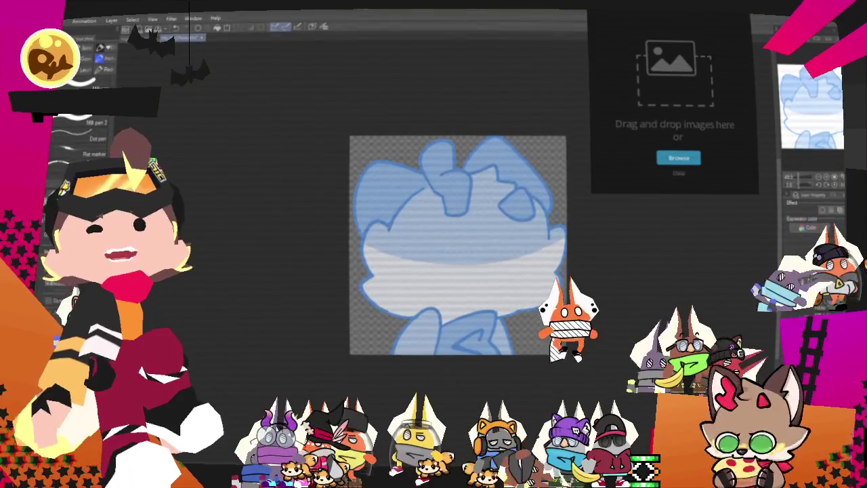
left_click_drag(285, 178, 681, 102)
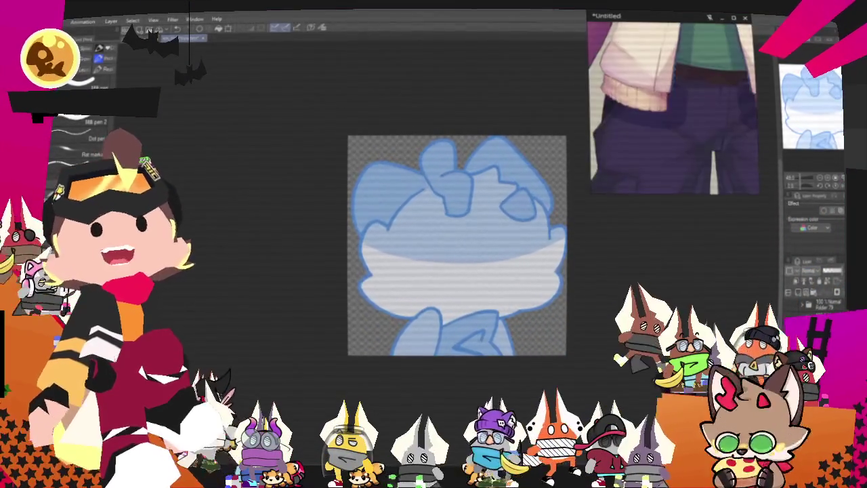
Shrink the cartoon goat image and set it beside the painted portrait.
scroll(721, 116, "down", 3)
left_click_drag(754, 146, 742, 95)
scroll(691, 102, "down", 2)
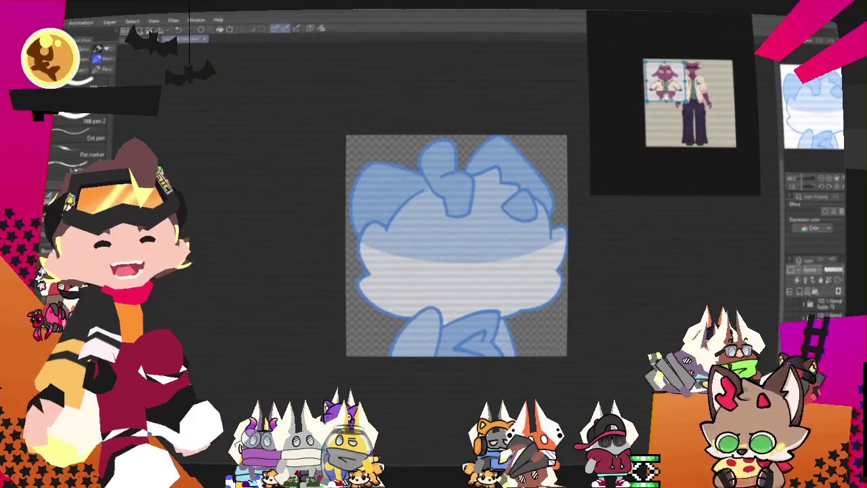
scroll(705, 102, "up", 3)
scroll(705, 108, "up", 2)
scroll(707, 122, "down", 2)
scroll(707, 125, "down", 1)
scroll(706, 124, "up", 1)
scroll(704, 122, "up", 1)
scroll(703, 119, "up", 2)
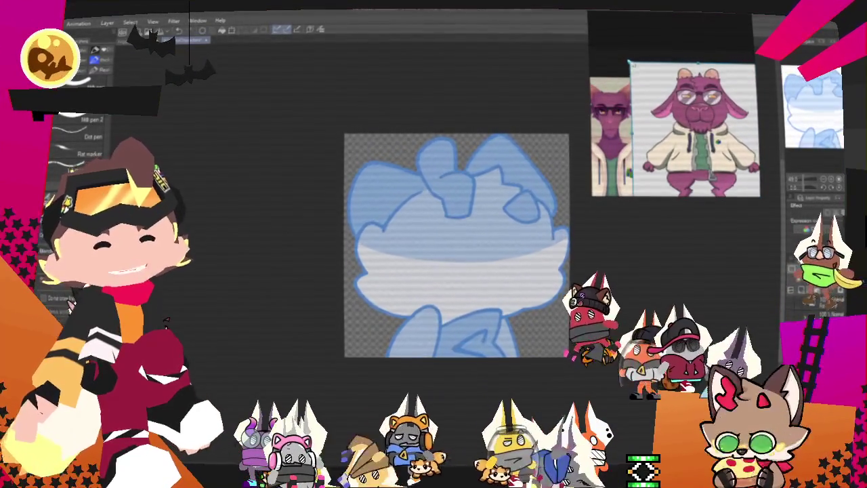
scroll(705, 122, "down", 1)
scroll(708, 122, "down", 2)
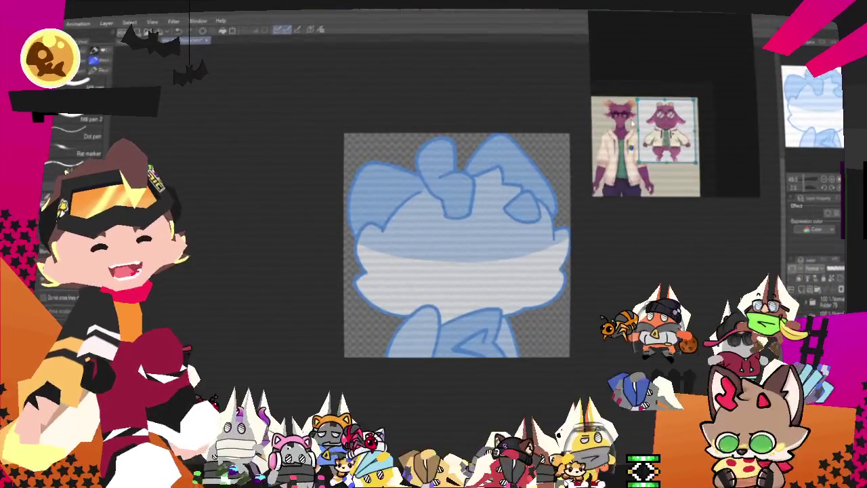
scroll(637, 112, "up", 3)
scroll(636, 108, "down", 2)
scroll(661, 117, "down", 1)
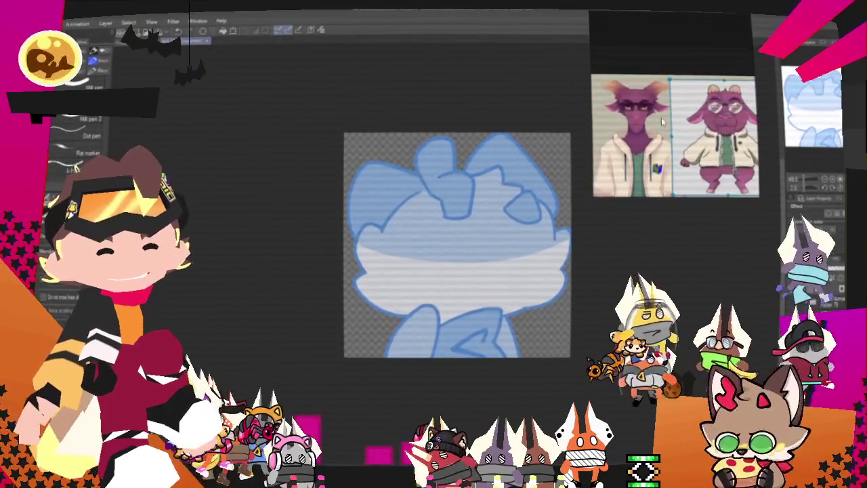
scroll(671, 102, "up", 3)
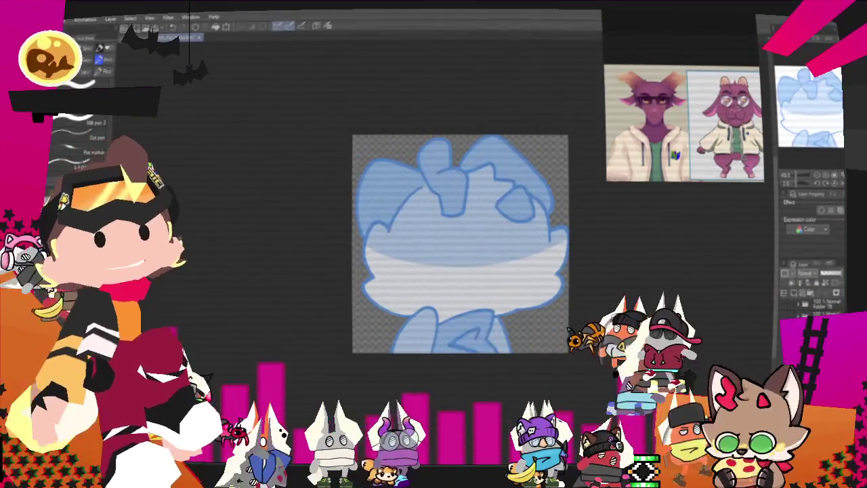
Zoom around the two goat references, then switch Clip Studio Paint to the pencil.
scroll(748, 124, "up", 3)
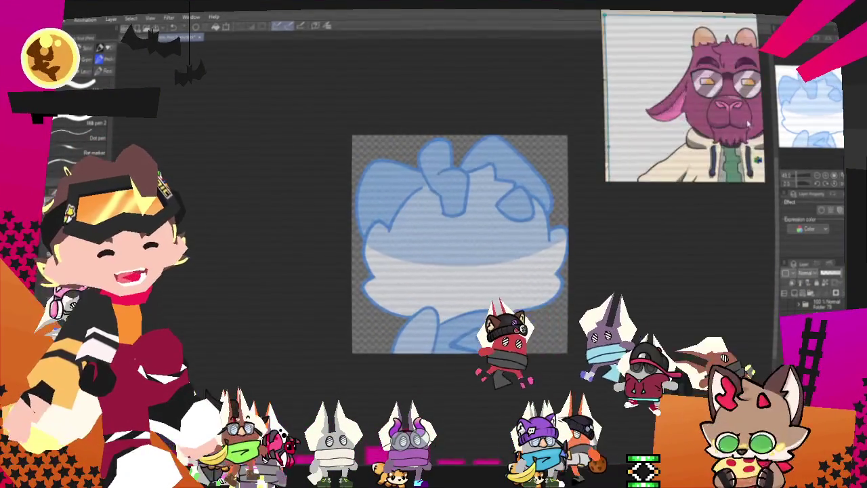
scroll(746, 122, "down", 2)
scroll(722, 90, "down", 2)
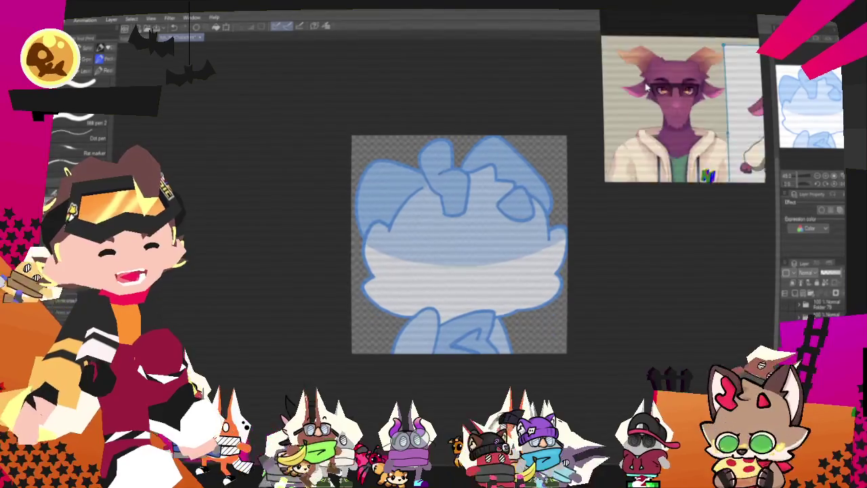
scroll(681, 89, "down", 1)
scroll(674, 75, "down", 1)
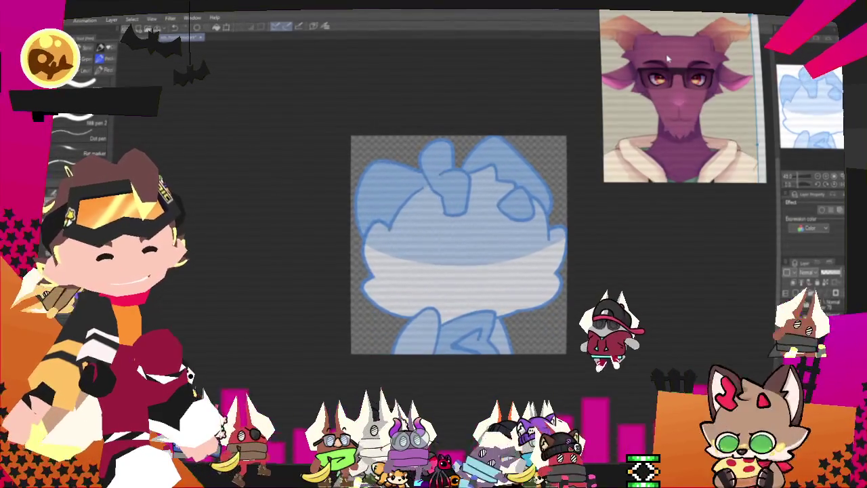
scroll(666, 59, "down", 1)
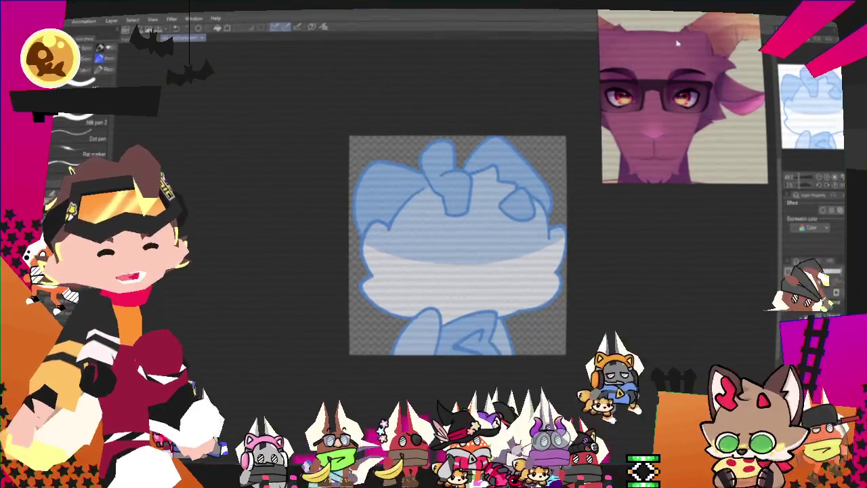
scroll(677, 43, "down", 2)
scroll(677, 44, "up", 2)
scroll(677, 43, "down", 2)
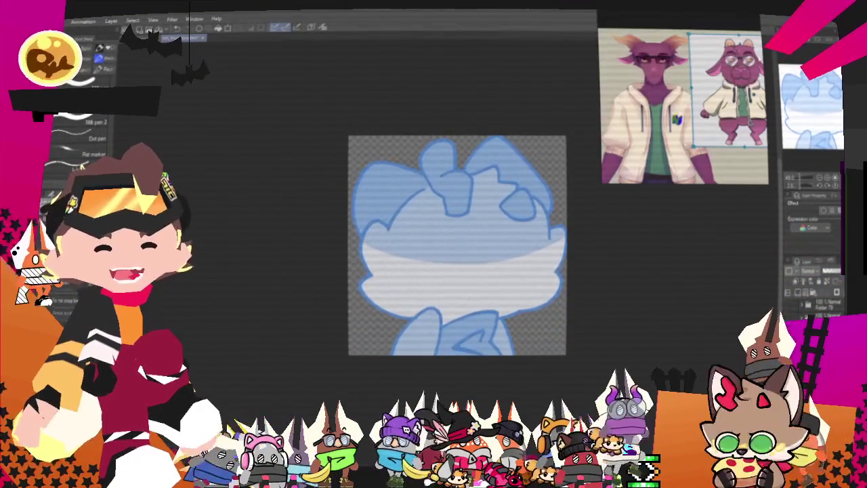
scroll(684, 102, "up", 2)
scroll(685, 102, "down", 1)
scroll(684, 102, "down", 1)
scroll(428, 227, "up", 1)
scroll(428, 227, "down", 2)
scroll(427, 227, "up", 2)
scroll(428, 227, "down", 2)
scroll(465, 189, "up", 1)
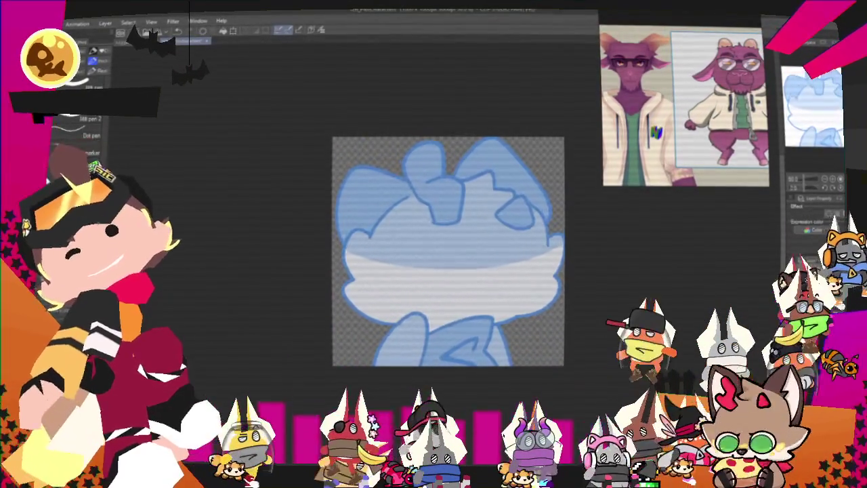
key("p")
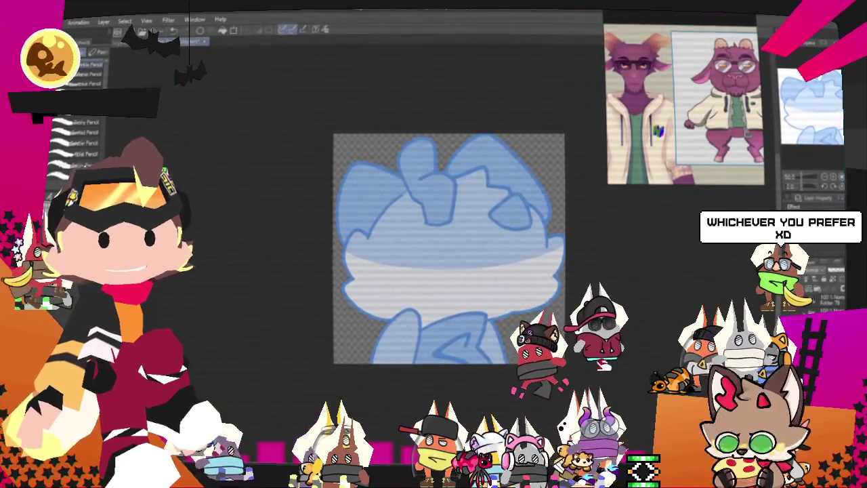
scroll(491, 248, "up", 1)
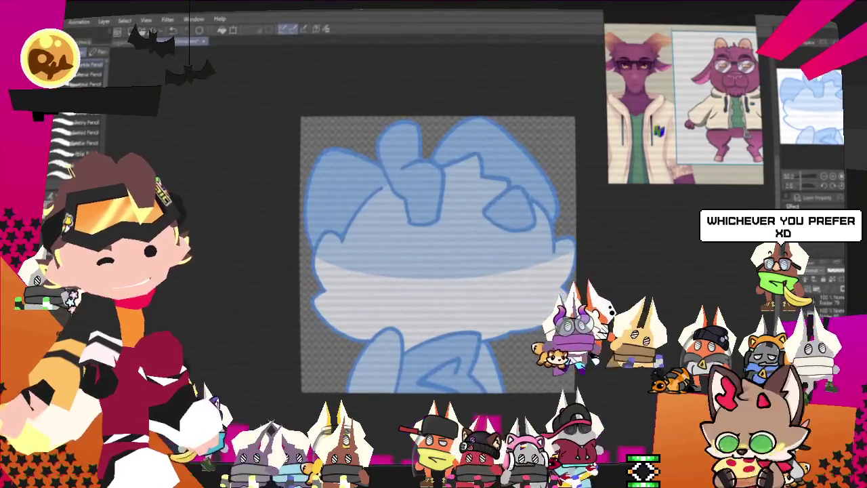
scroll(490, 248, "up", 1)
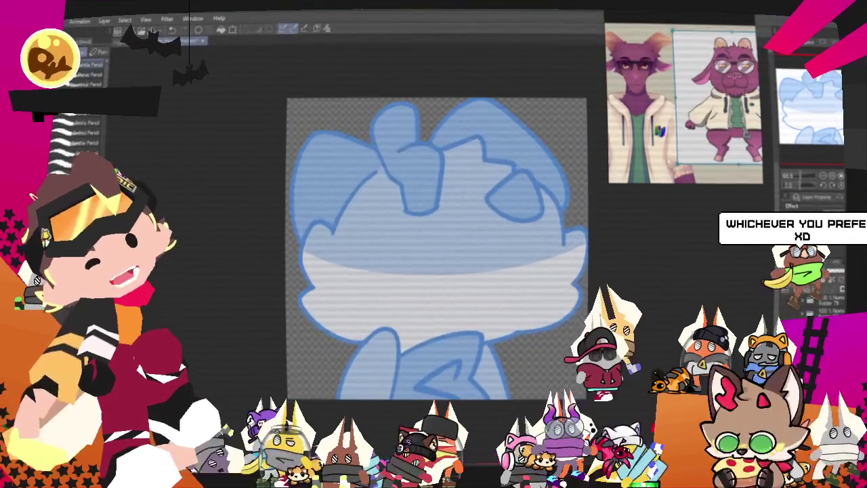
Pencil dark strokes along the left cheek, lower right and right side of the head, undoing one bad stroke.
left_click_drag(437, 249, 467, 230)
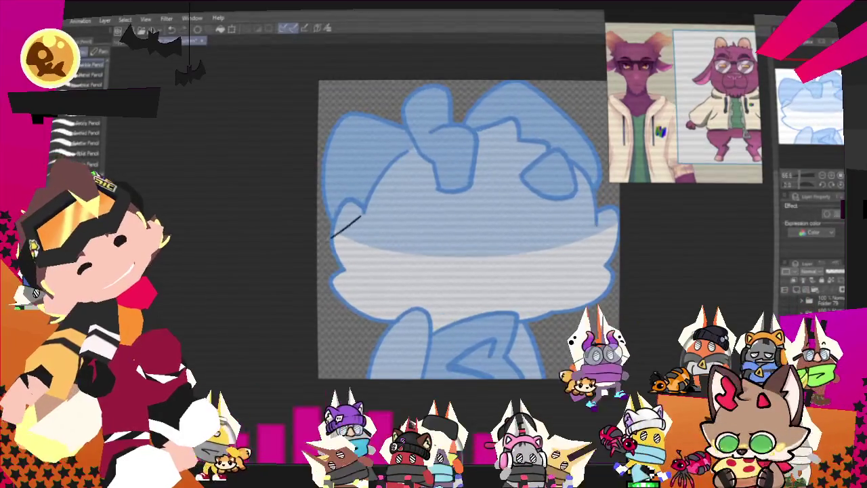
mouse_move(363, 211)
left_mouse_down()
mouse_move(332, 247)
mouse_move(332, 290)
left_mouse_up()
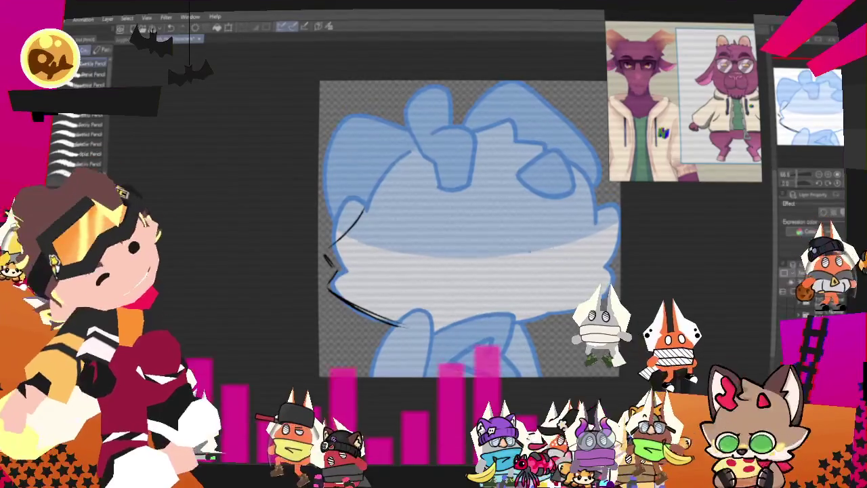
left_click_drag(586, 297, 501, 318)
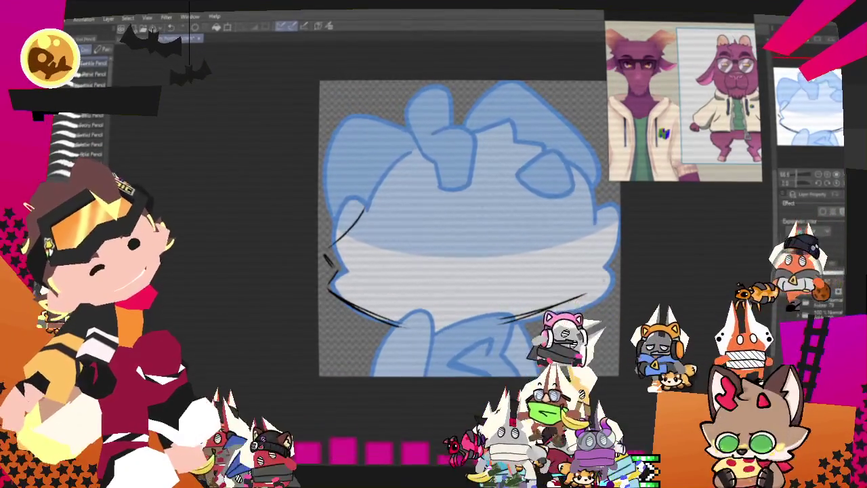
left_click_drag(585, 197, 601, 284)
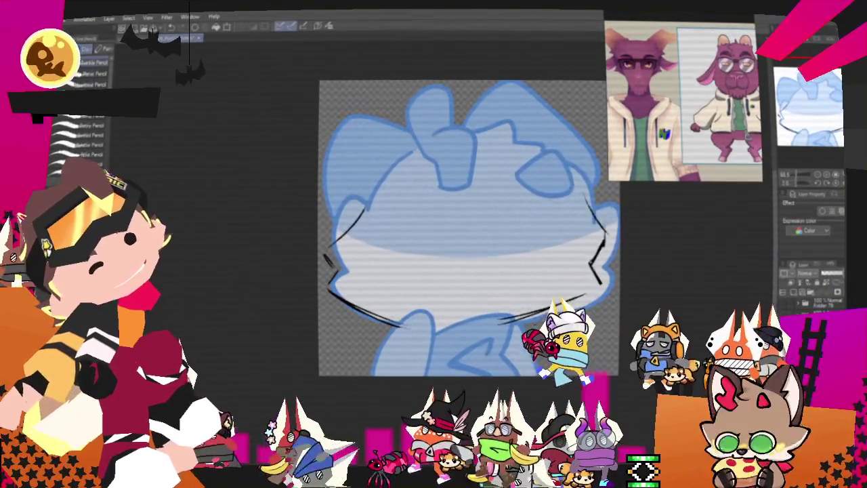
key("ctrl+z")
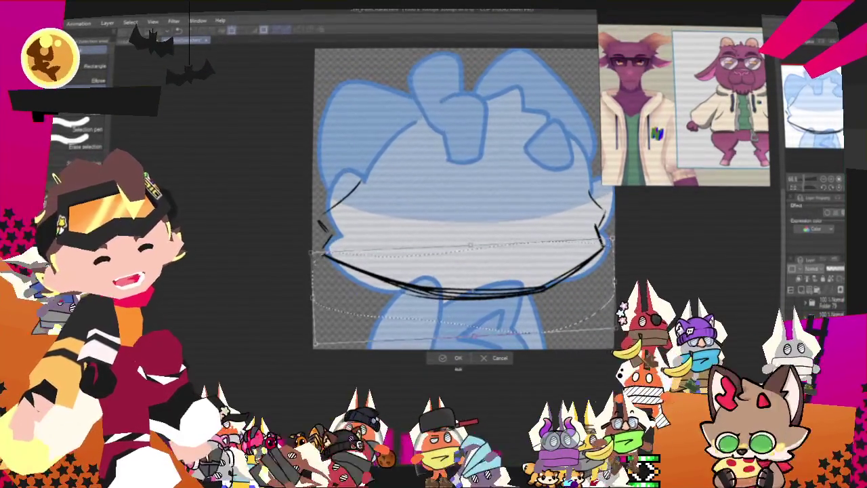
Commit the jaw line transform, deselect it, and return to the pencil.
key("Return")
key("ctrl+d")
key("p")
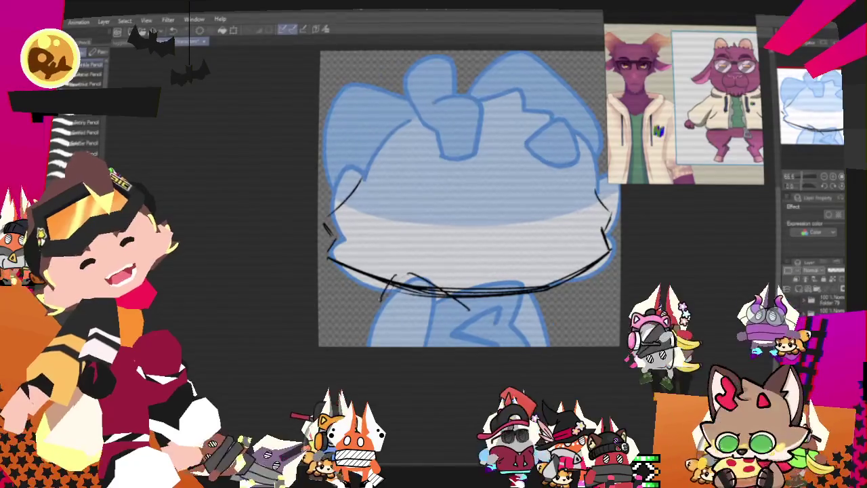
Rough in diagonal and curved collar strokes under the jaw, discarding two strokes that didn't fit.
left_click_drag(383, 308, 468, 309)
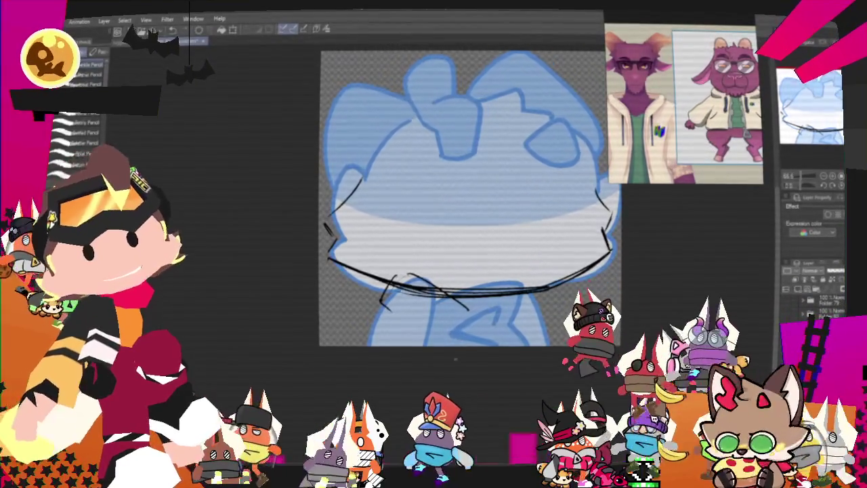
key("ctrl+z")
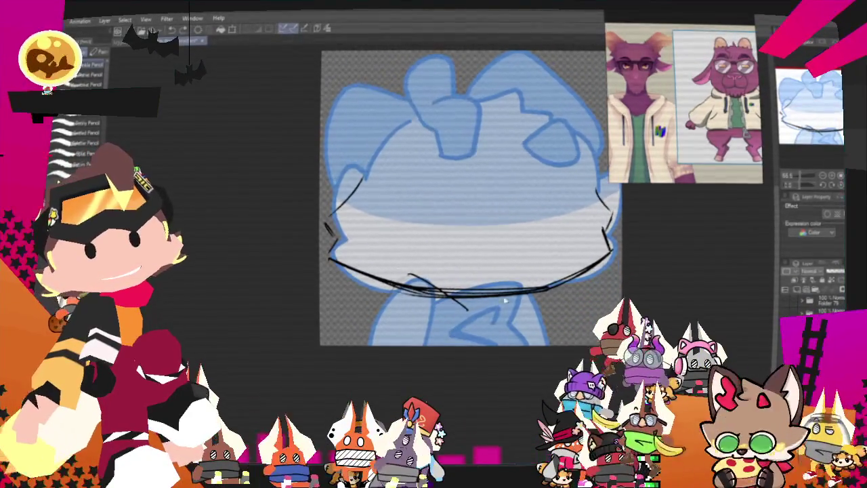
key("ctrl+z")
left_click_drag(444, 270, 478, 324)
left_click_drag(369, 306, 444, 273)
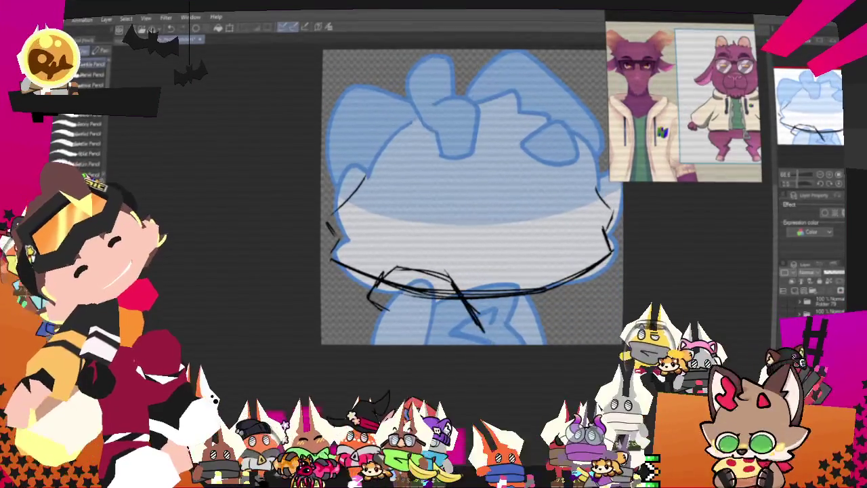
left_click_drag(493, 319, 564, 296)
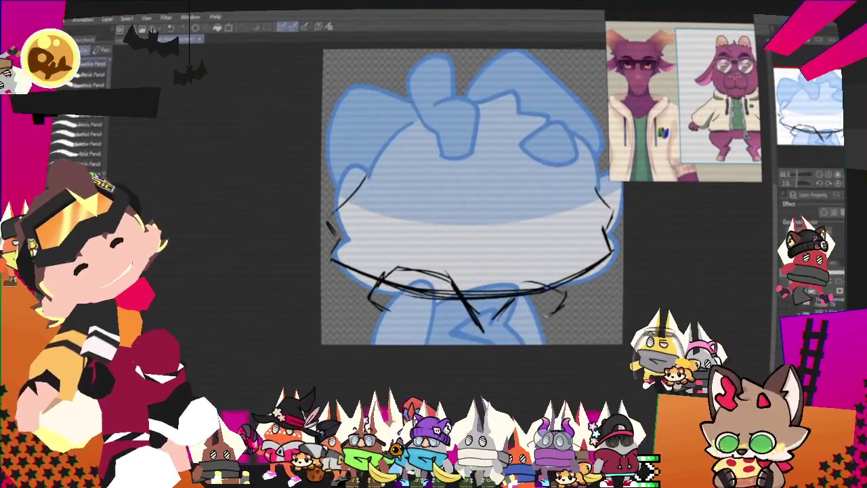
left_click_drag(510, 327, 529, 314)
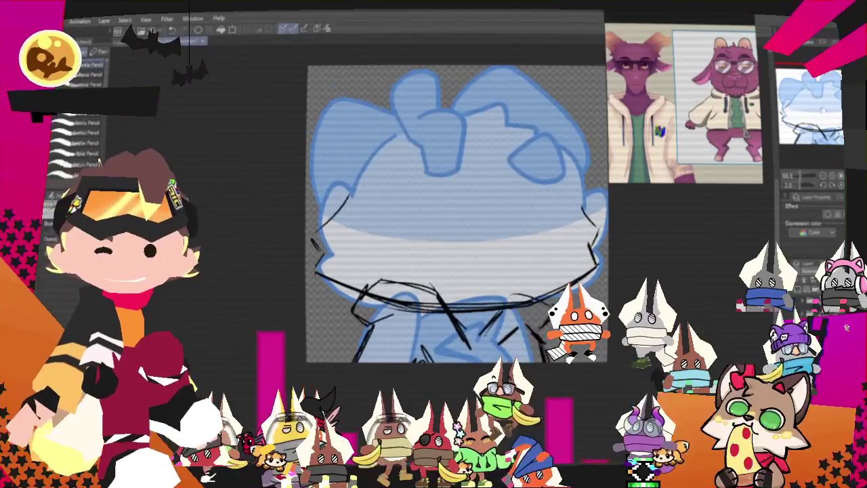
Sketch the head-top arc, a short stroke near the top, and the upper-left head edge.
left_click_drag(463, 191, 430, 250)
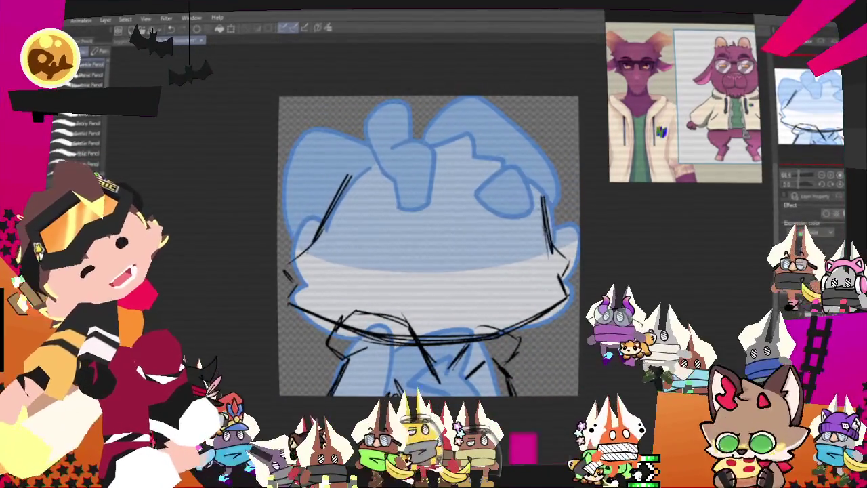
left_click_drag(440, 157, 549, 256)
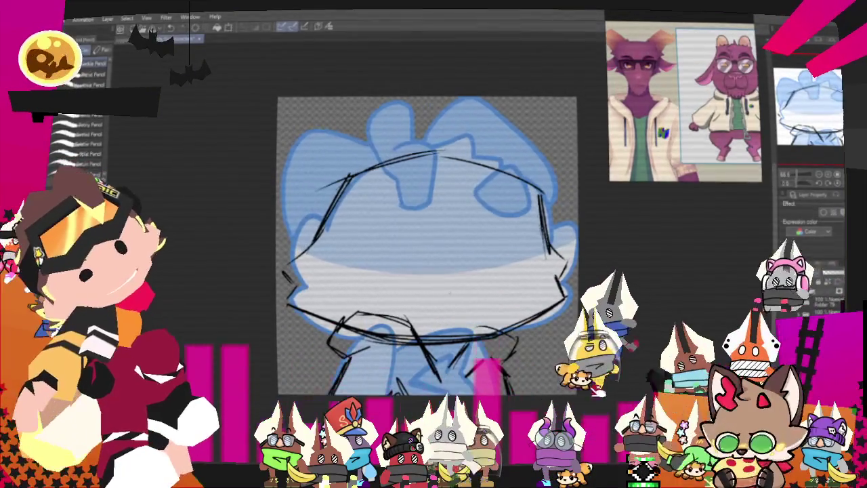
left_click_drag(395, 117, 426, 153)
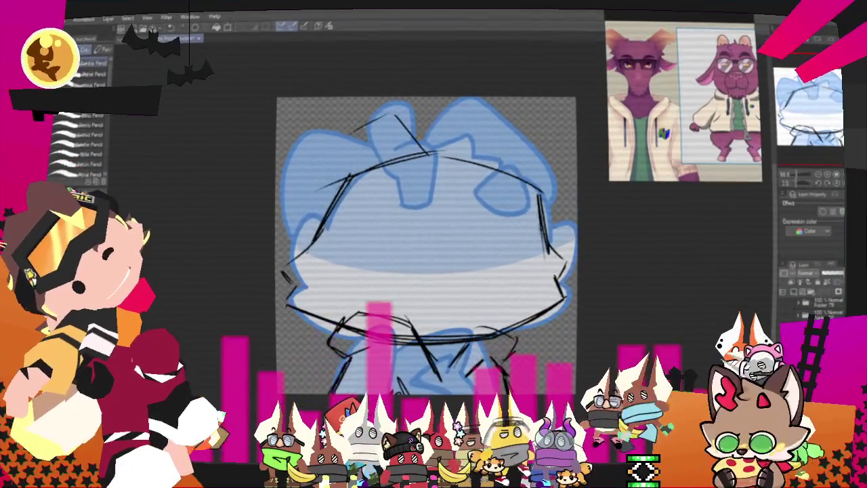
left_click_drag(324, 126, 320, 155)
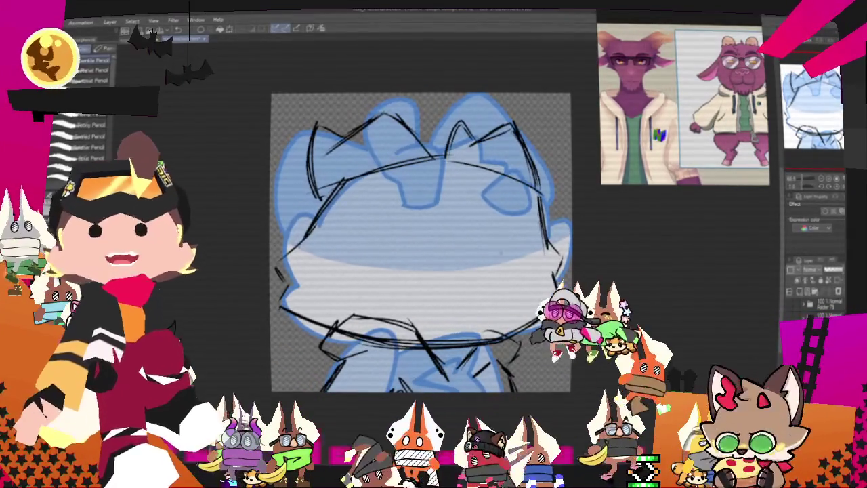
Ellipse-select the head top, transform it slightly, deselect, and return to the pencil.
key("m")
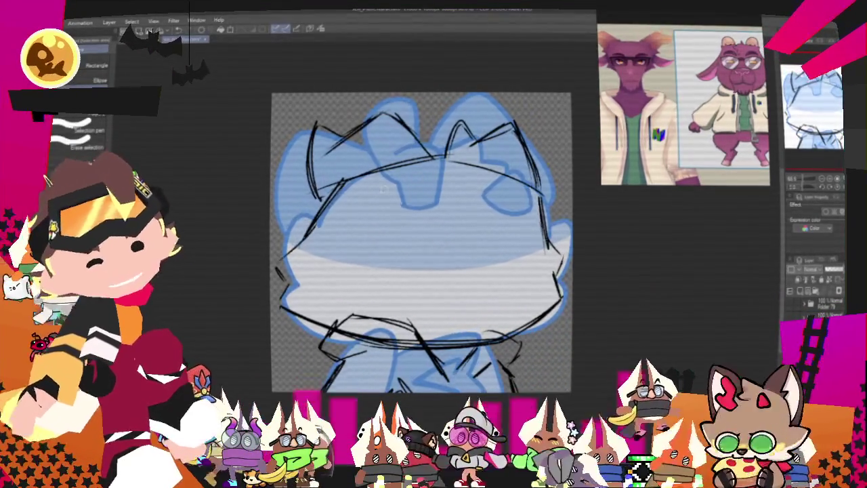
left_click_drag(412, 84, 576, 207)
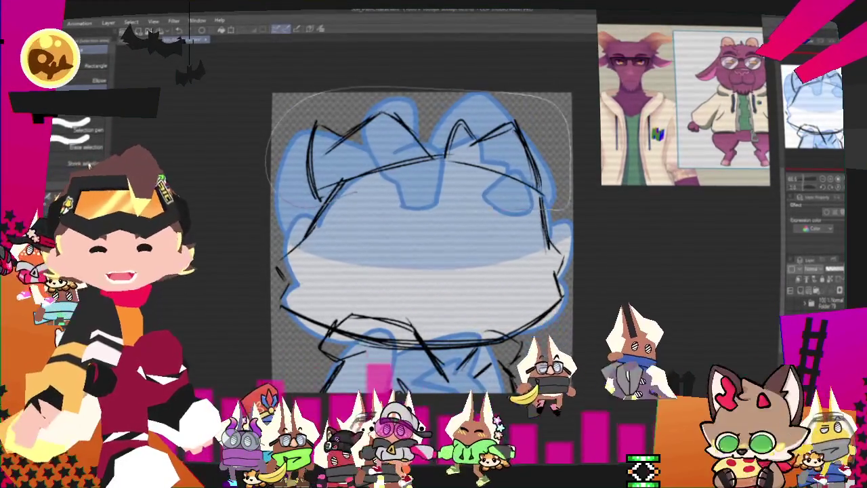
left_click(472, 229)
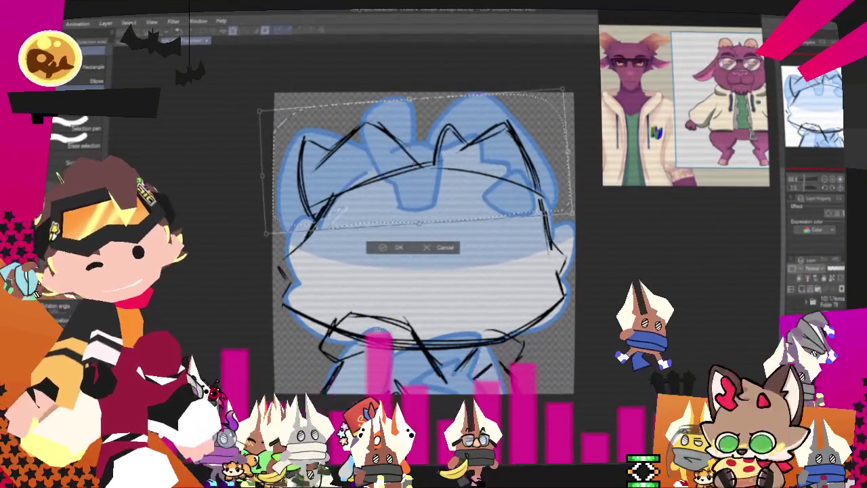
key("ctrl+d")
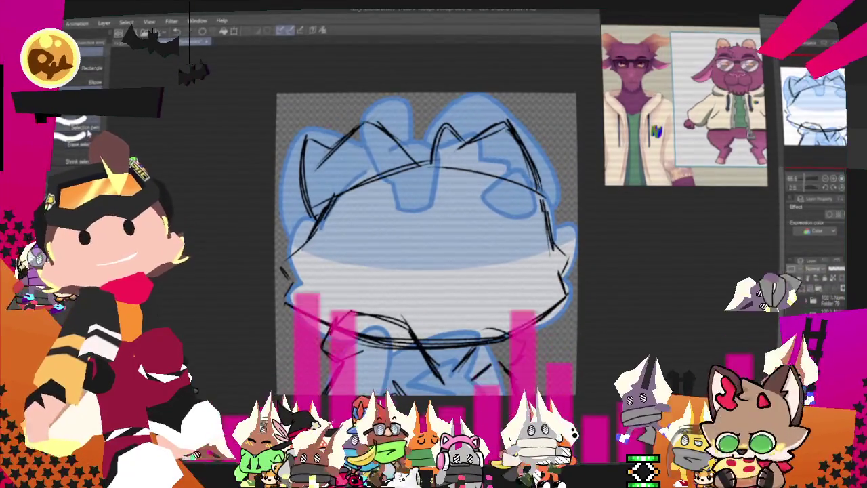
key("p")
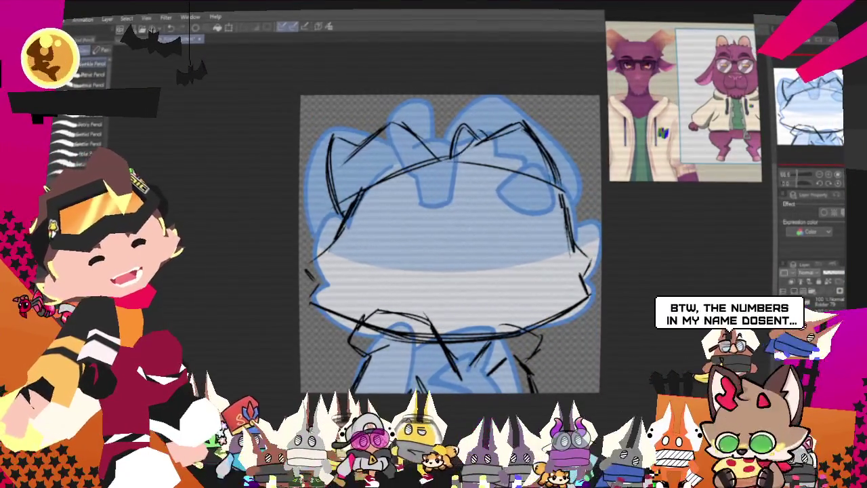
Add a pencil line on the head's right side, then switch to the selection tool.
mouse_move(489, 161)
left_mouse_down()
mouse_move(505, 195)
mouse_move(463, 224)
left_mouse_up()
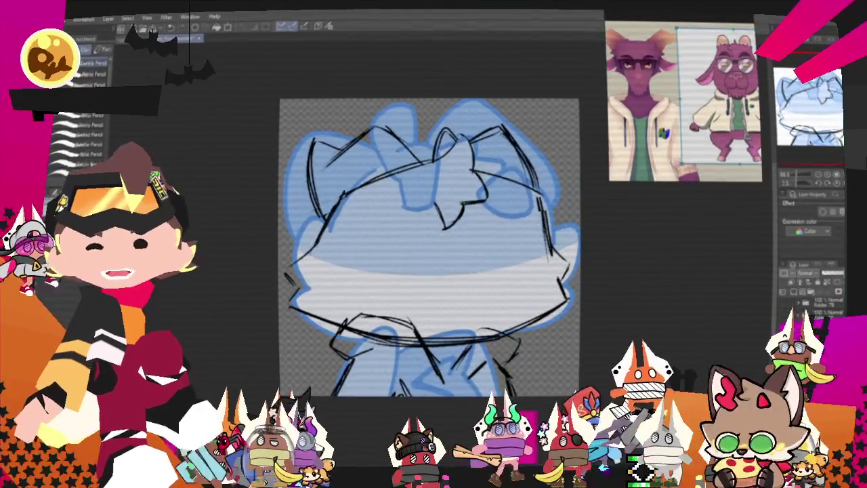
key("m")
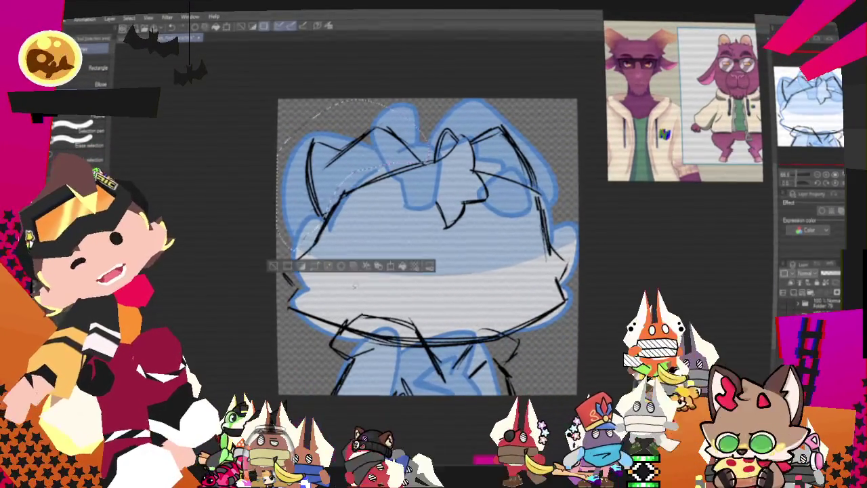
Enlarge the selected head top slightly, recentre the view, then commit a second head-region transform.
left_click_drag(429, 251, 435, 256)
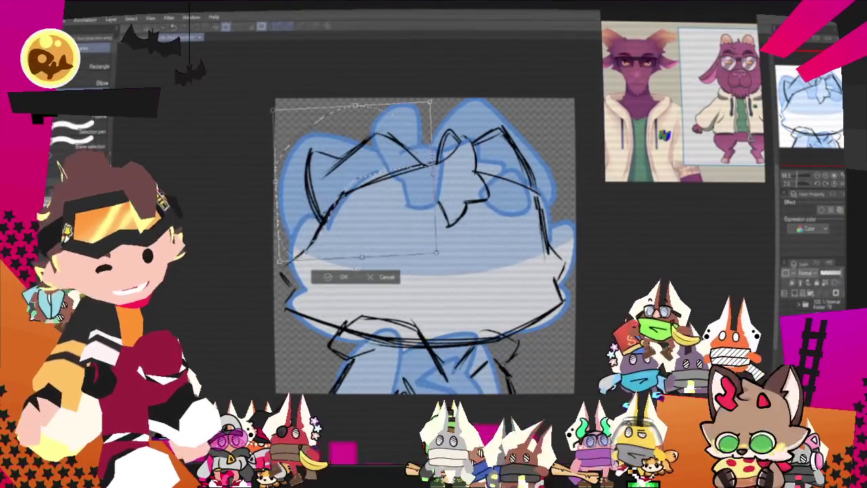
left_click(324, 278)
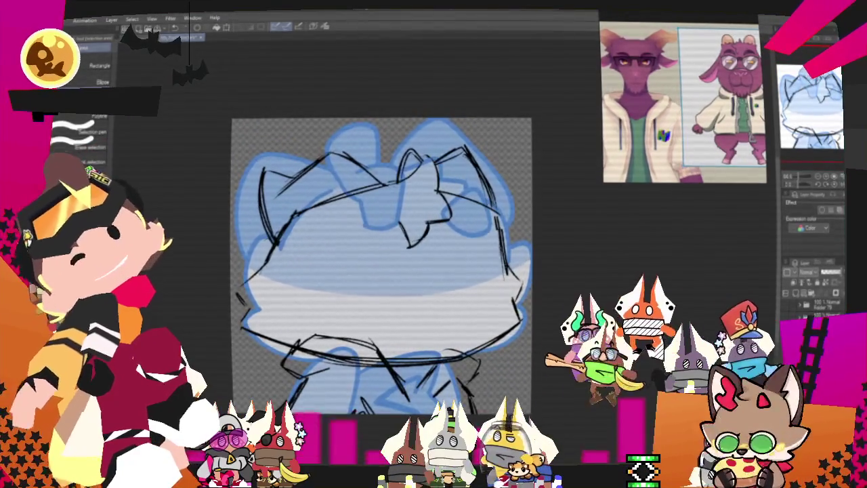
key("p")
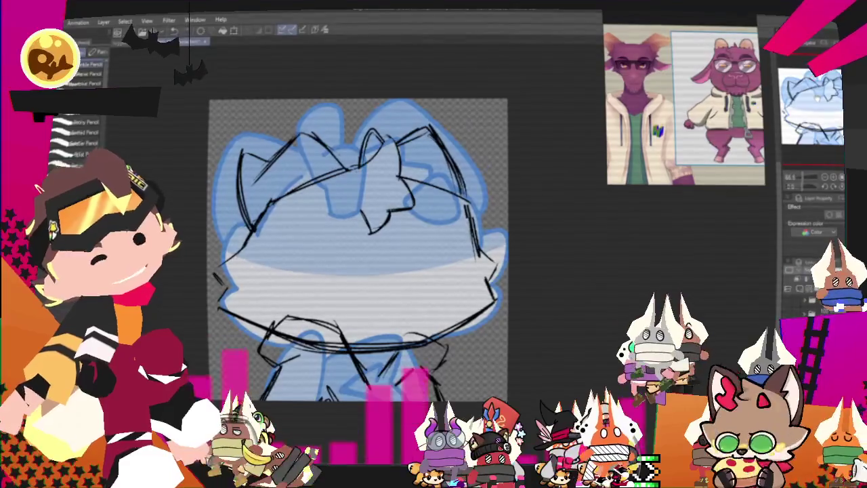
mouse_move(358, 244)
left_mouse_down()
mouse_move(456, 251)
mouse_move(449, 280)
left_mouse_up()
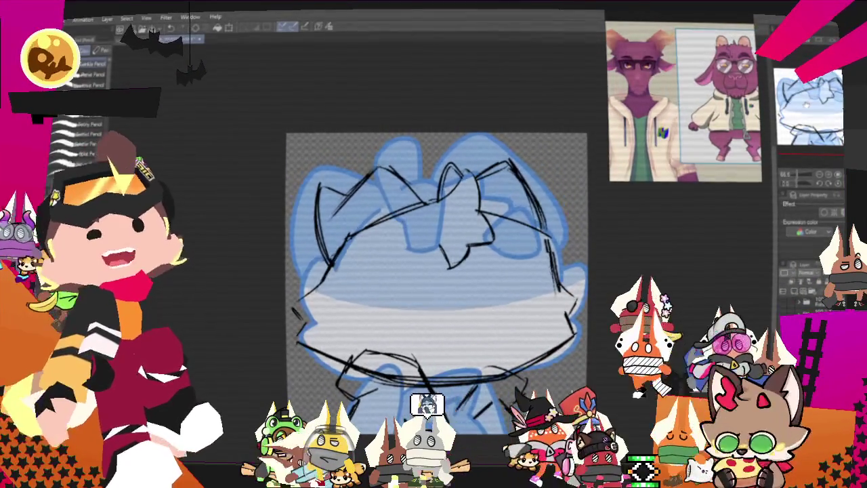
mouse_move(436, 283)
left_mouse_down()
mouse_move(384, 258)
mouse_move(409, 282)
mouse_move(399, 283)
mouse_move(383, 259)
mouse_move(393, 261)
left_mouse_up()
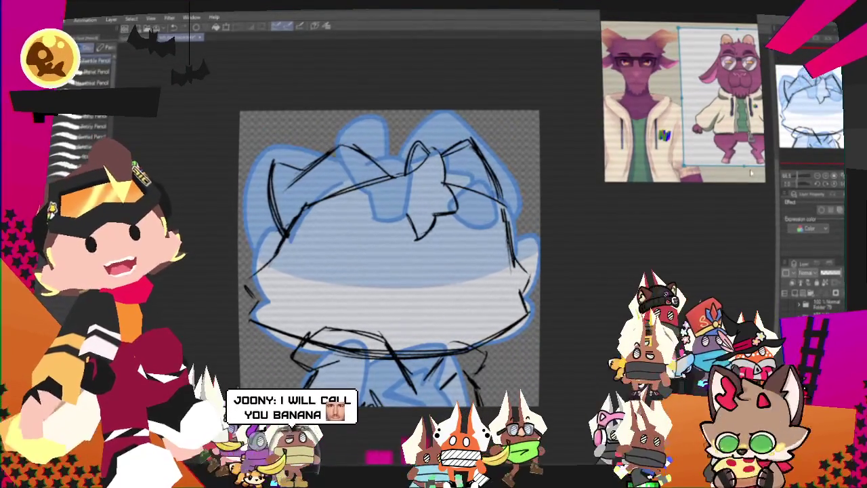
key("m")
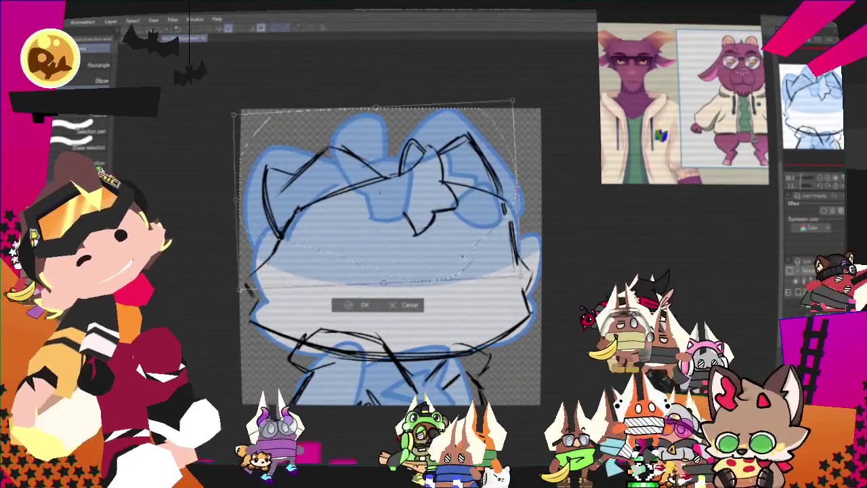
key("Return")
left_click(294, 298)
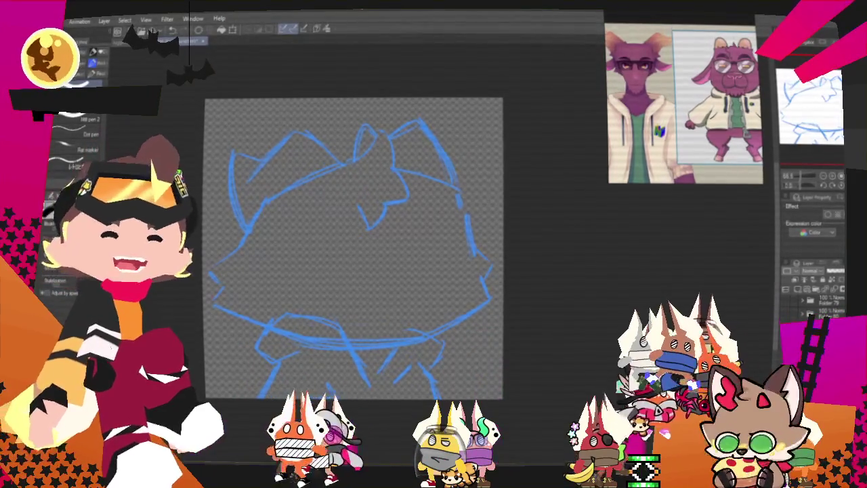
Pan the canvas view up and to the right.
left_click_drag(354, 249, 381, 216)
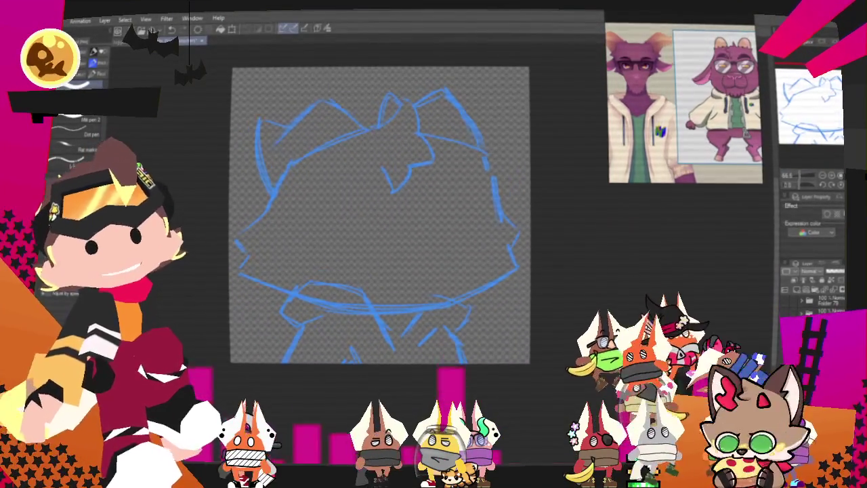
Draw a smooth black curved line along the left cheek, redrawing it several times until it fits.
left_click_drag(455, 241, 411, 273)
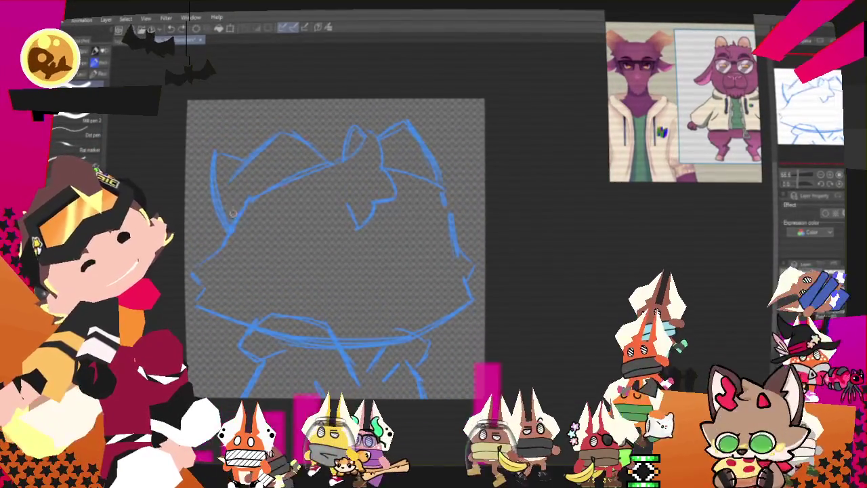
left_click_drag(242, 208, 193, 268)
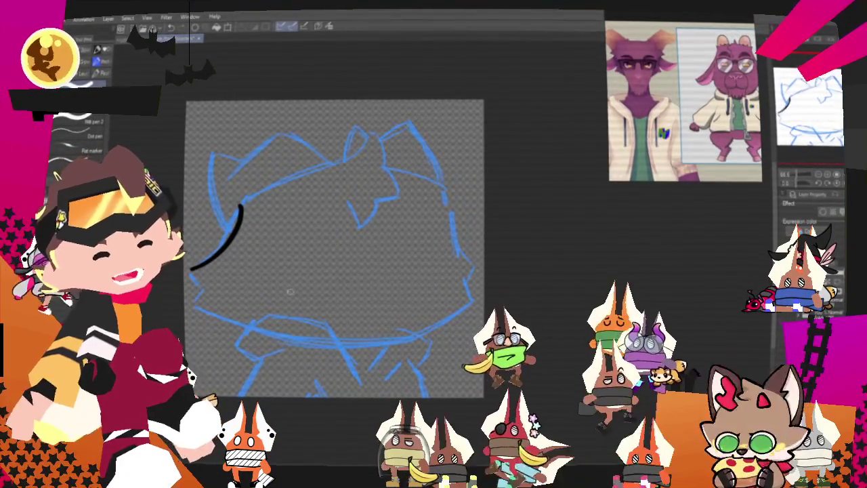
key("ctrl+z")
mouse_move(243, 200)
left_mouse_down()
mouse_move(223, 241)
mouse_move(194, 271)
left_mouse_up()
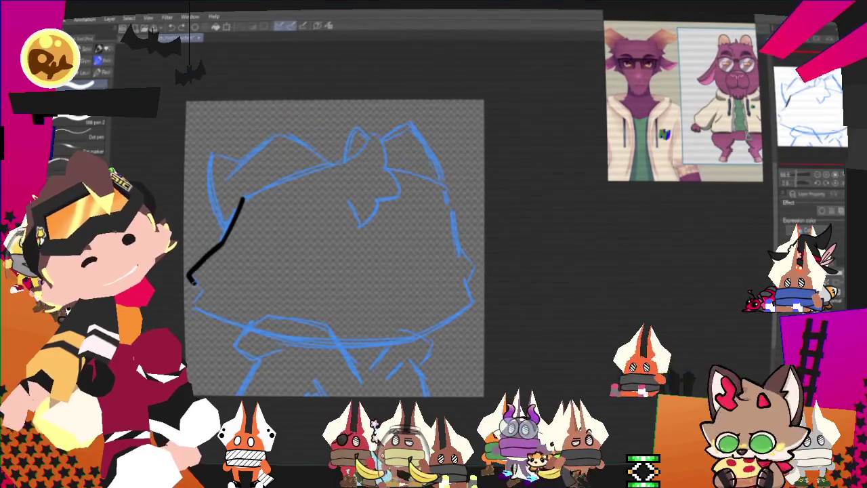
key("ctrl+z")
left_click_drag(223, 242, 201, 284)
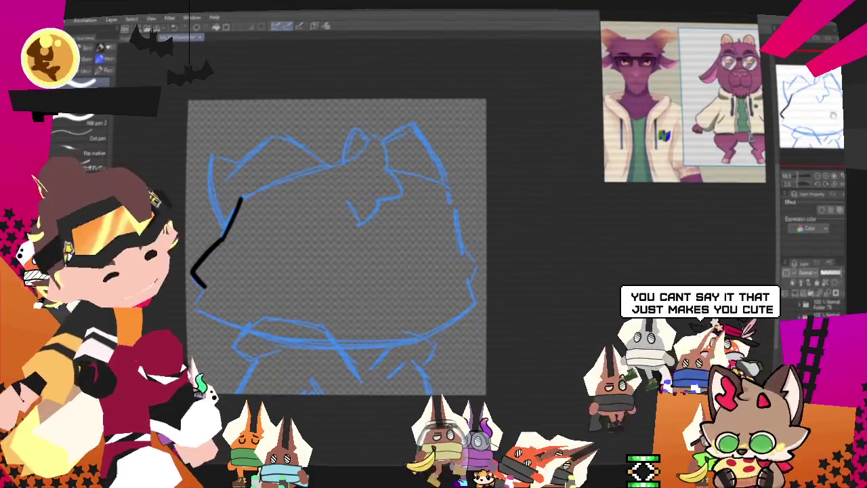
key("ctrl+z")
left_click_drag(219, 252, 190, 283)
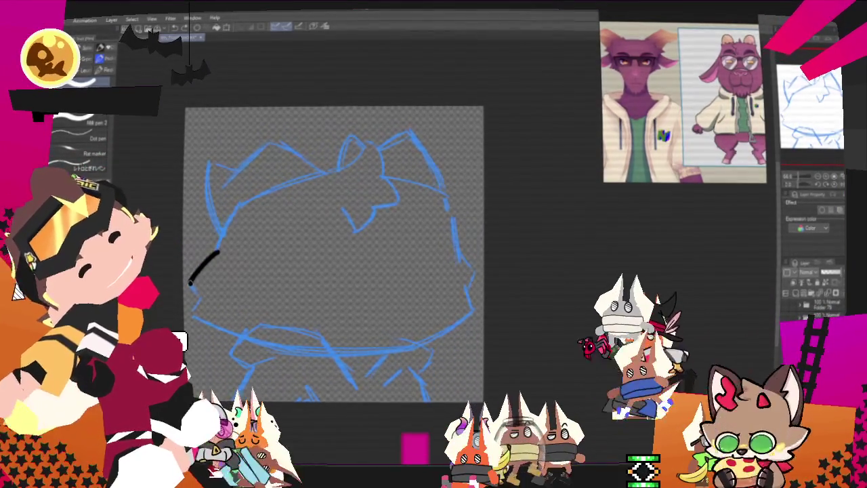
key("ctrl+z")
mouse_move(218, 251)
left_mouse_down()
mouse_move(192, 298)
mouse_move(232, 332)
left_mouse_up()
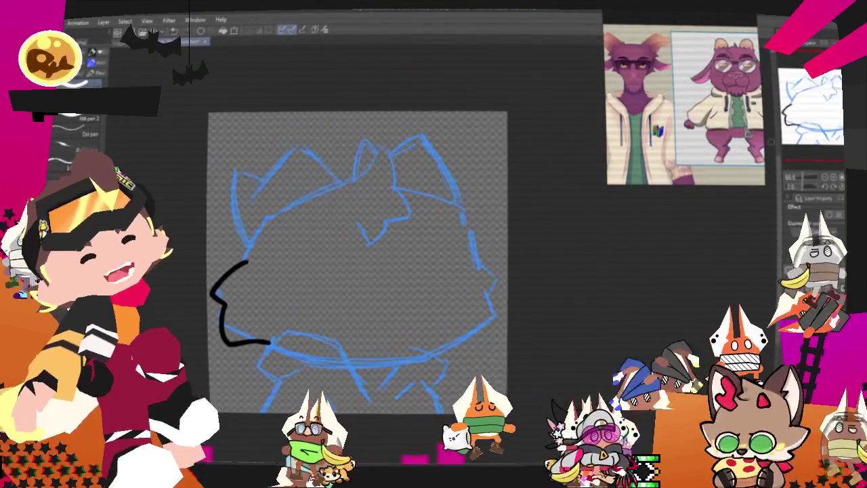
mouse_move(343, 250)
left_mouse_down()
mouse_move(391, 221)
mouse_move(410, 254)
mouse_move(416, 231)
left_mouse_up()
Compare versions of the black jaw stroke with undo/redo, keeping the longer lower-jaw line.
key("ctrl+z")
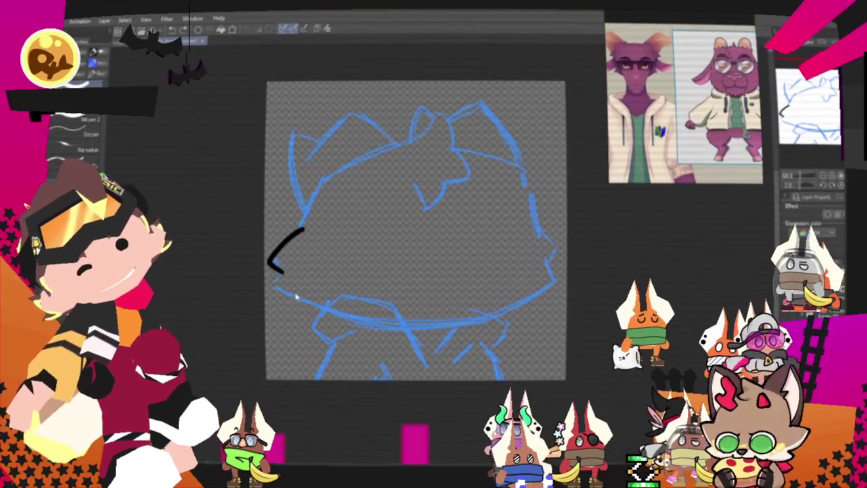
key("ctrl+y")
key("ctrl+z")
key("ctrl+z")
key("ctrl+y")
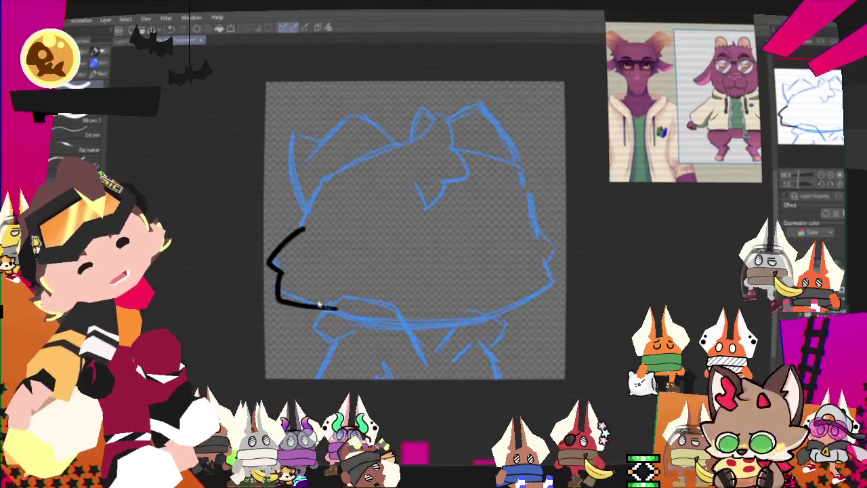
key("ctrl+z")
key("ctrl+y")
key("ctrl+z")
key("ctrl+y")
key("ctrl+y")
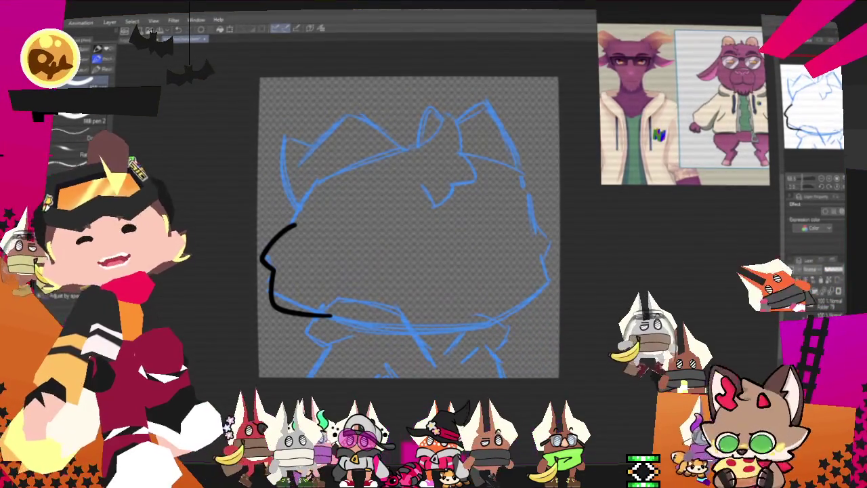
key("alt+f")
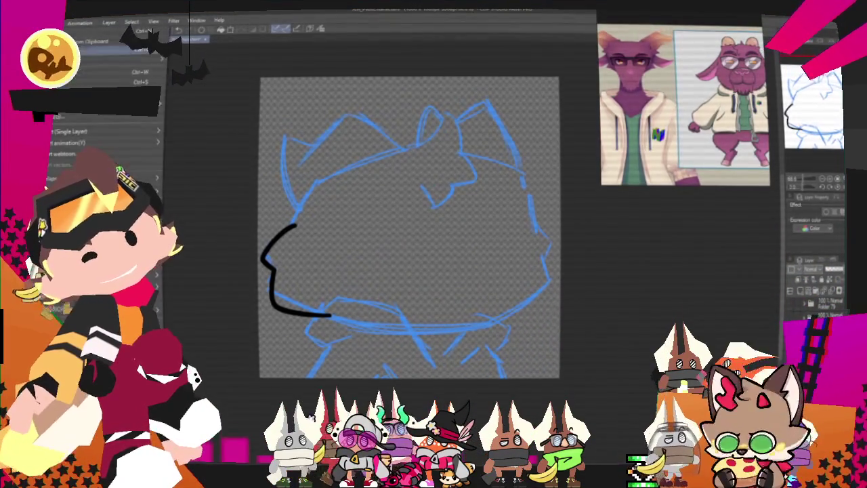
Make a new canvas from the copied photo and free-transform the selected face wider.
left_click(92, 43)
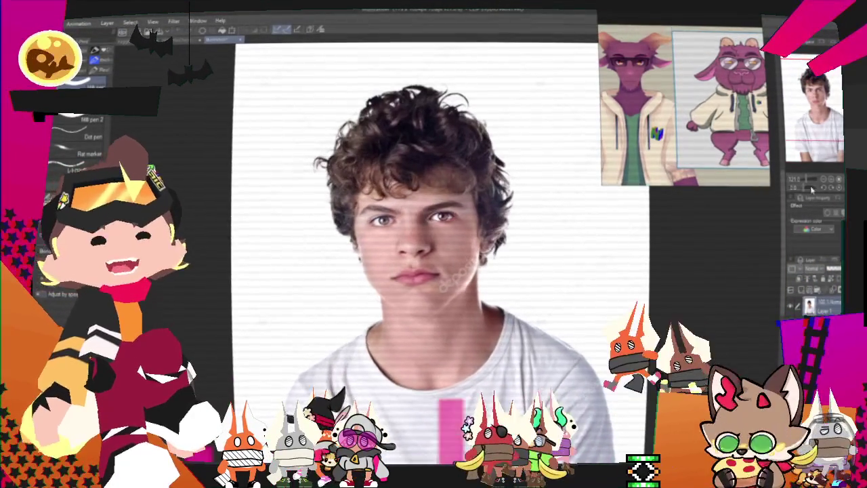
key("ctrl+plus")
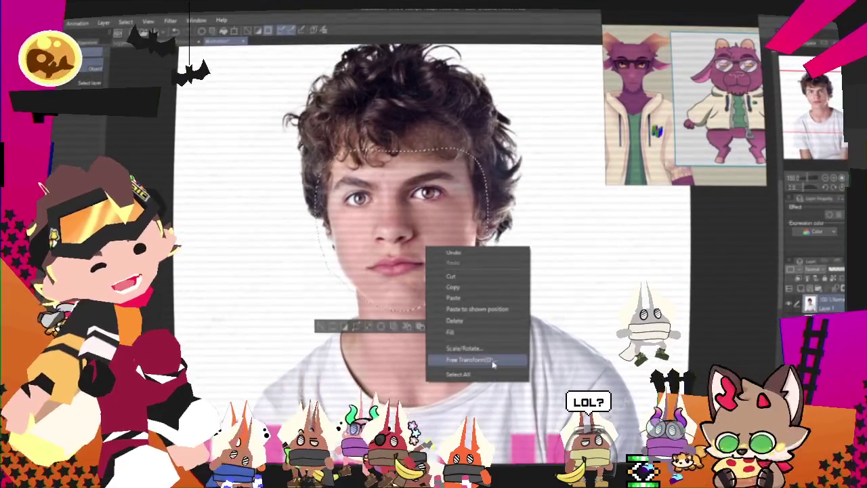
left_click(492, 361)
left_click_drag(489, 230, 517, 233)
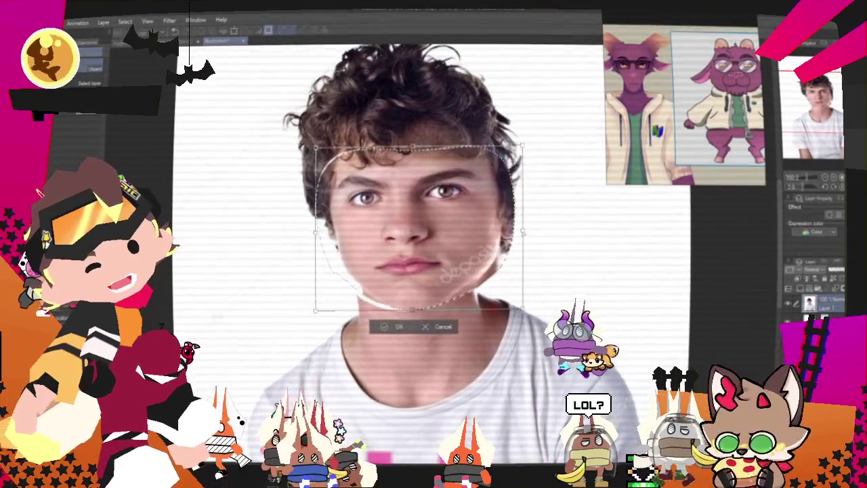